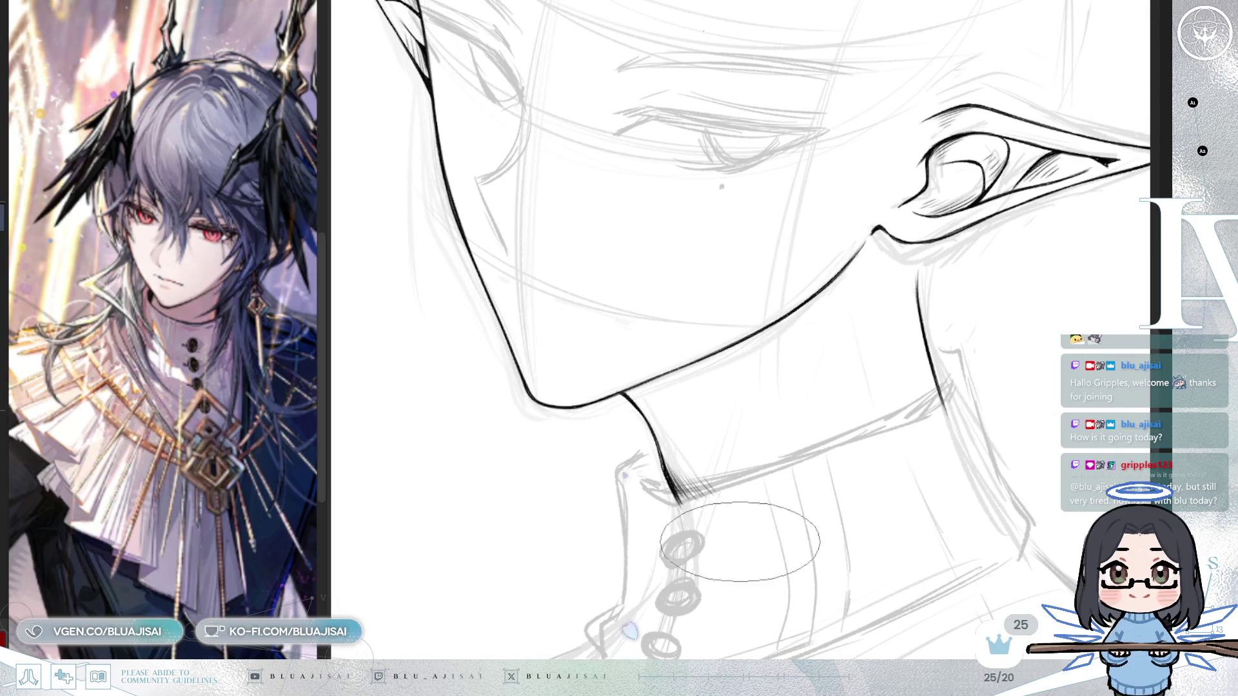
- Rotate, mirror and zoom out the view to check the head and neck proportions
drag(903, 303, 651, 439)
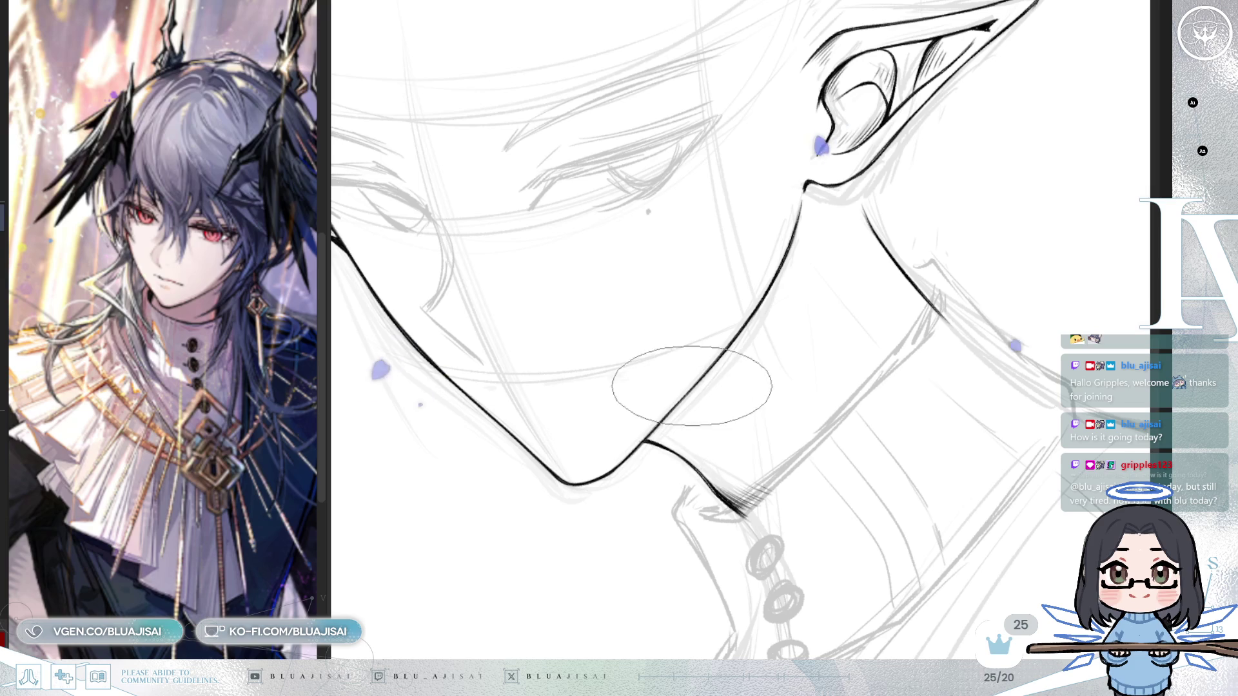
mouse_move(662, 373)
mouse_down()
mouse_move(826, 295)
mouse_move(761, 296)
mouse_up()
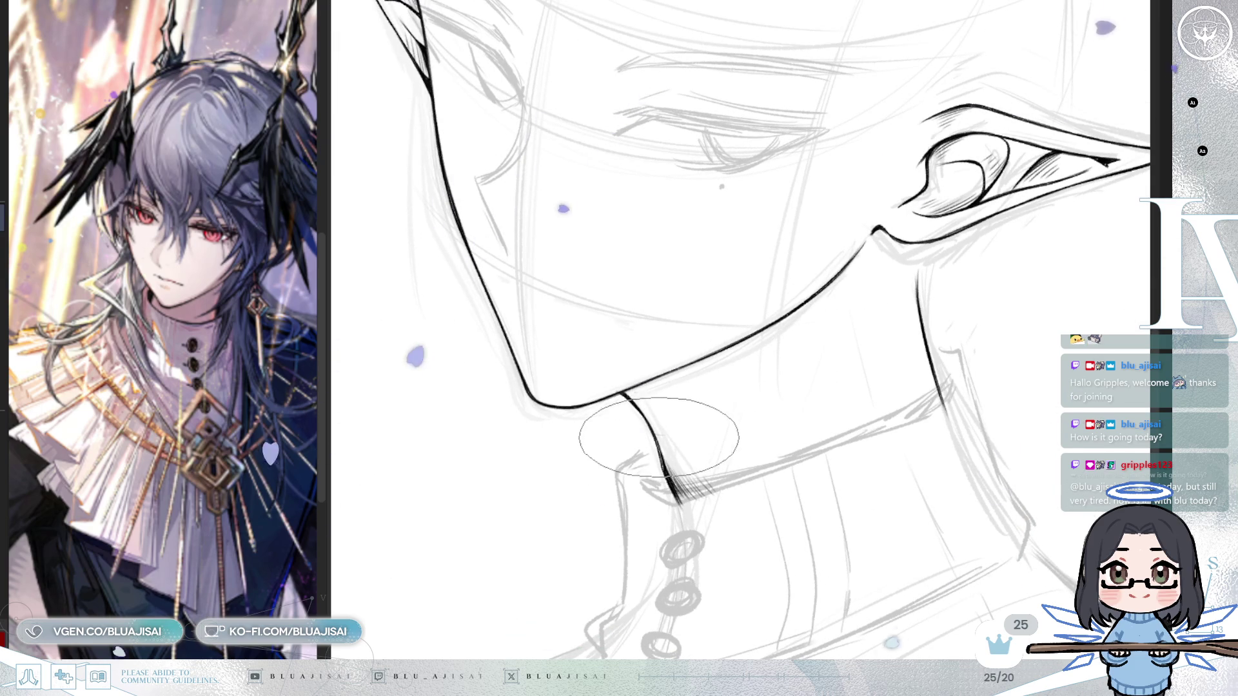
mouse_move(806, 310)
mouse_down()
mouse_move(914, 252)
mouse_move(1006, 229)
mouse_up()
key(h)
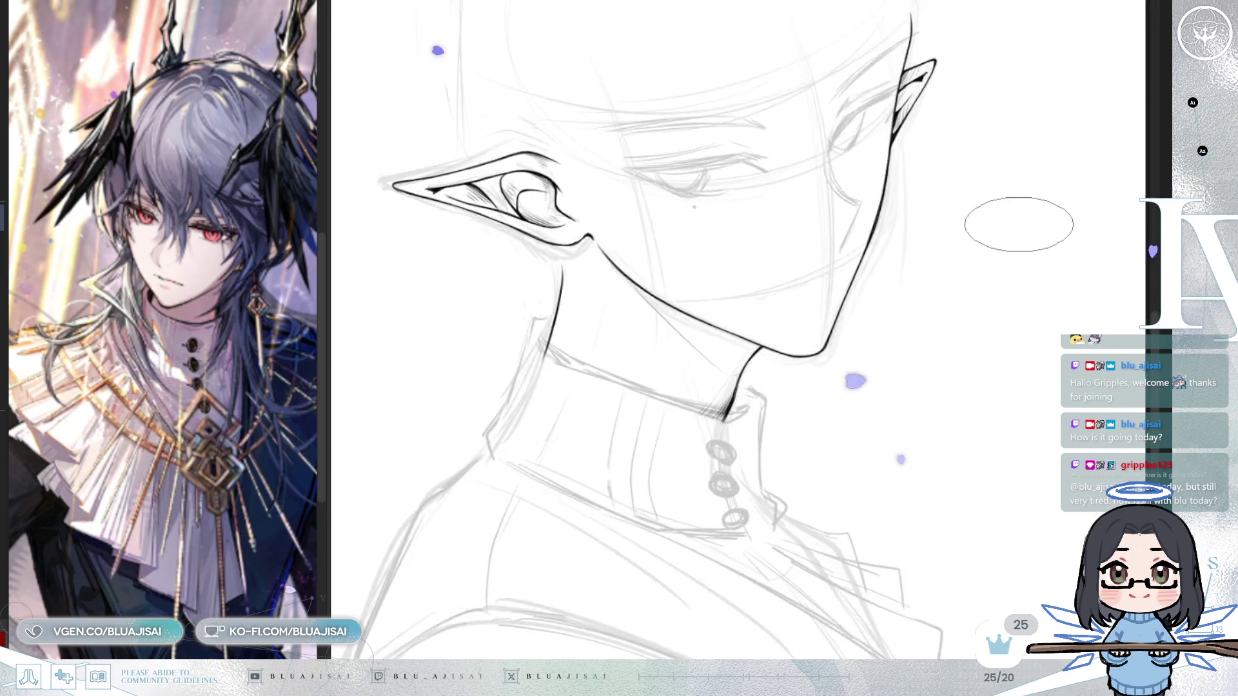
key(h)
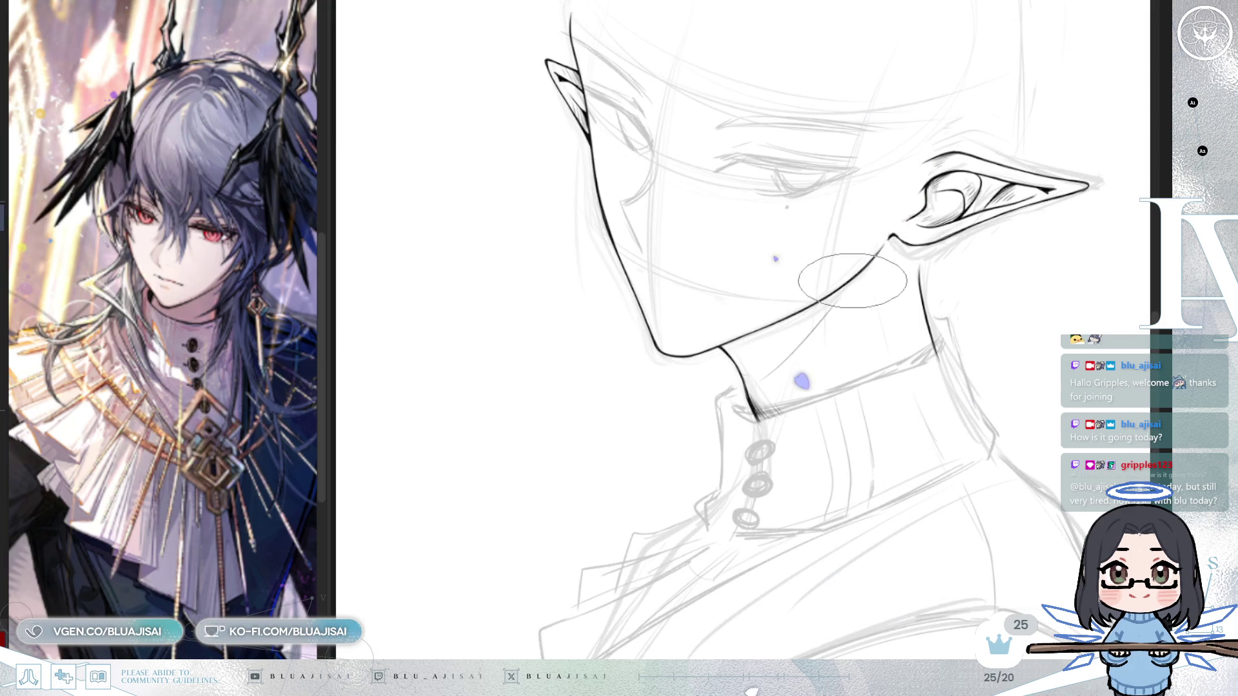
key(h)
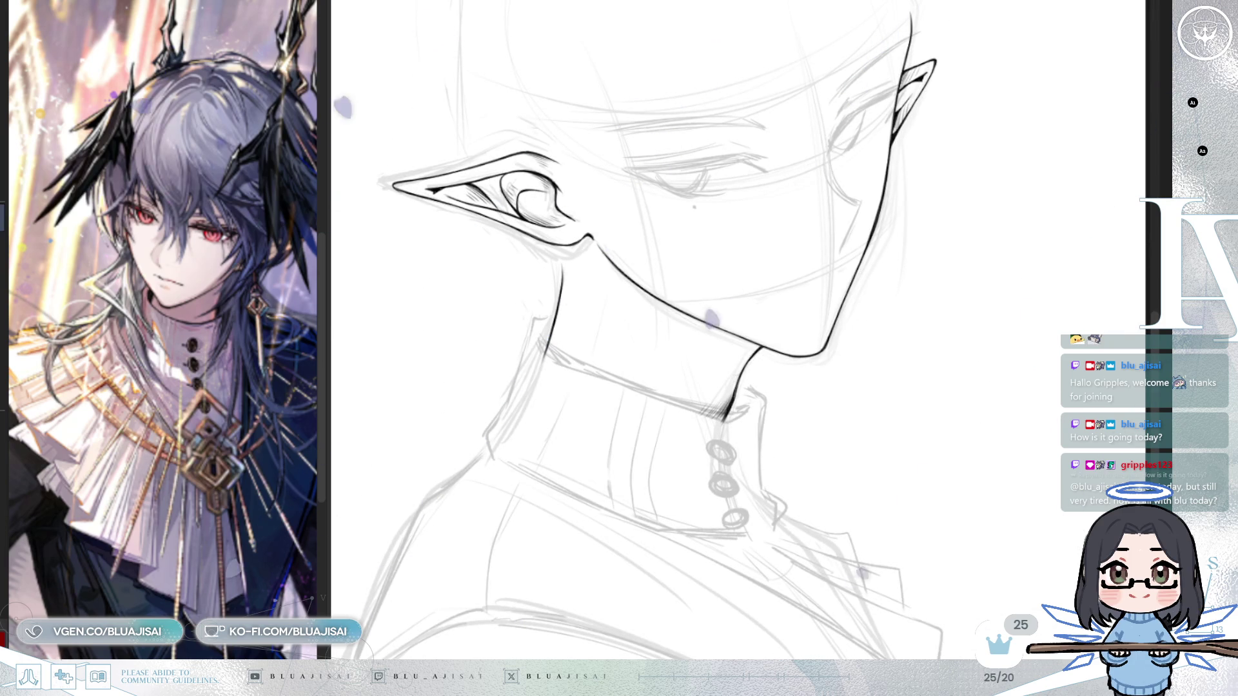
key(h)
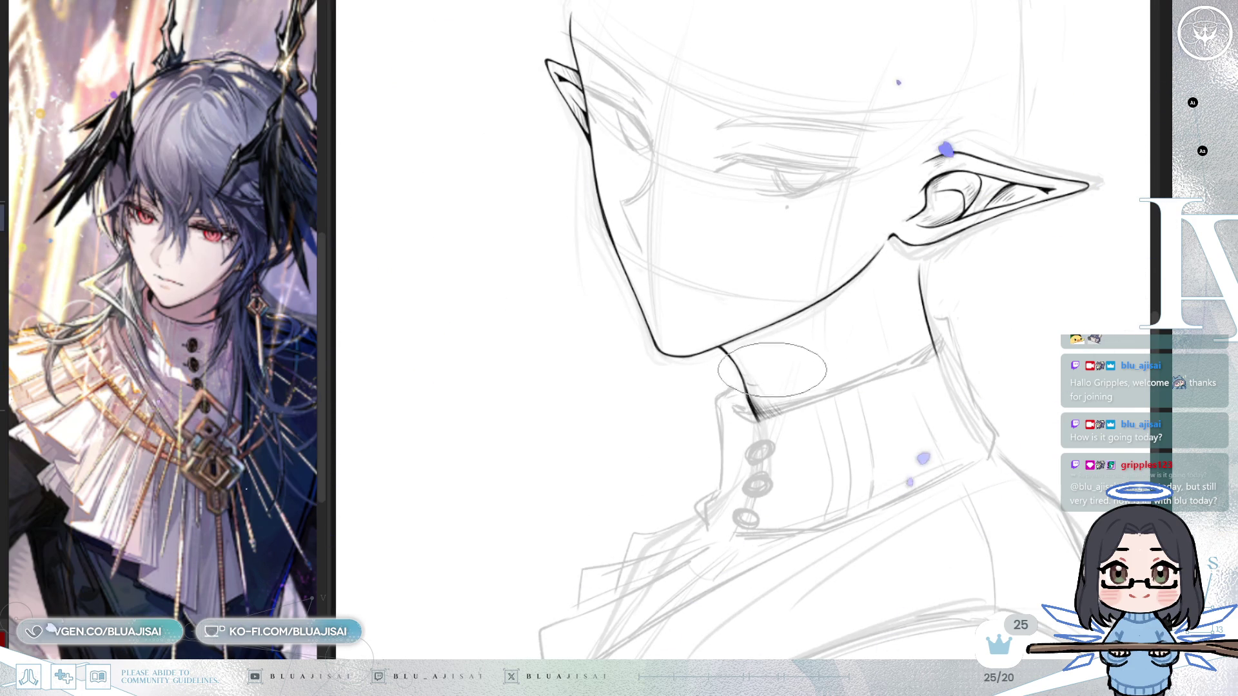
key(minus)
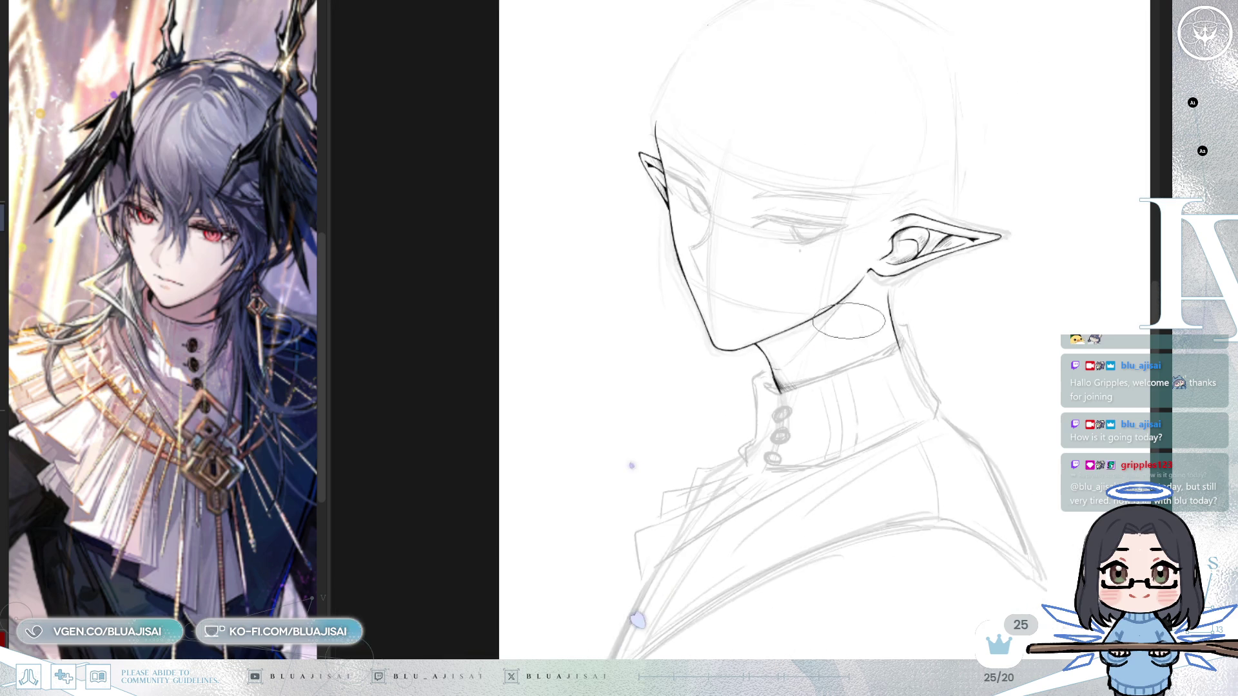
key(m)
key(m)
key(m)
key(m)
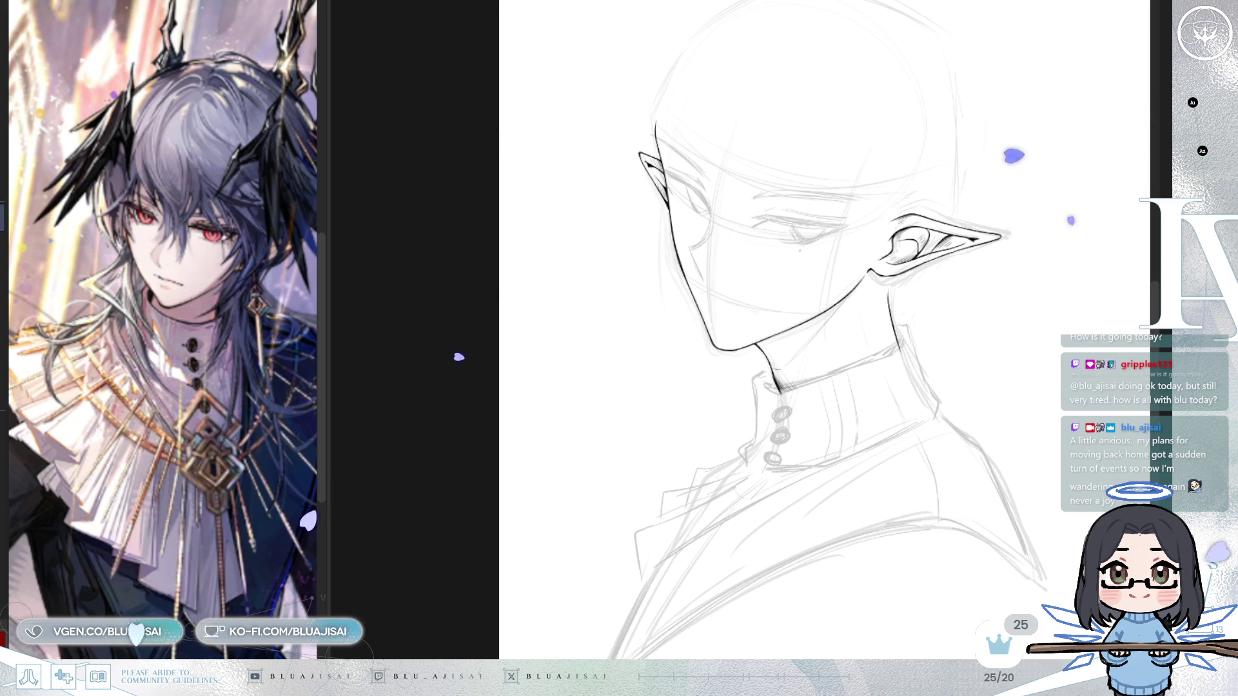
- Hatch the shadow under the chin and along the jaw, thickening its upper part
scroll(800, 307, up, 5)
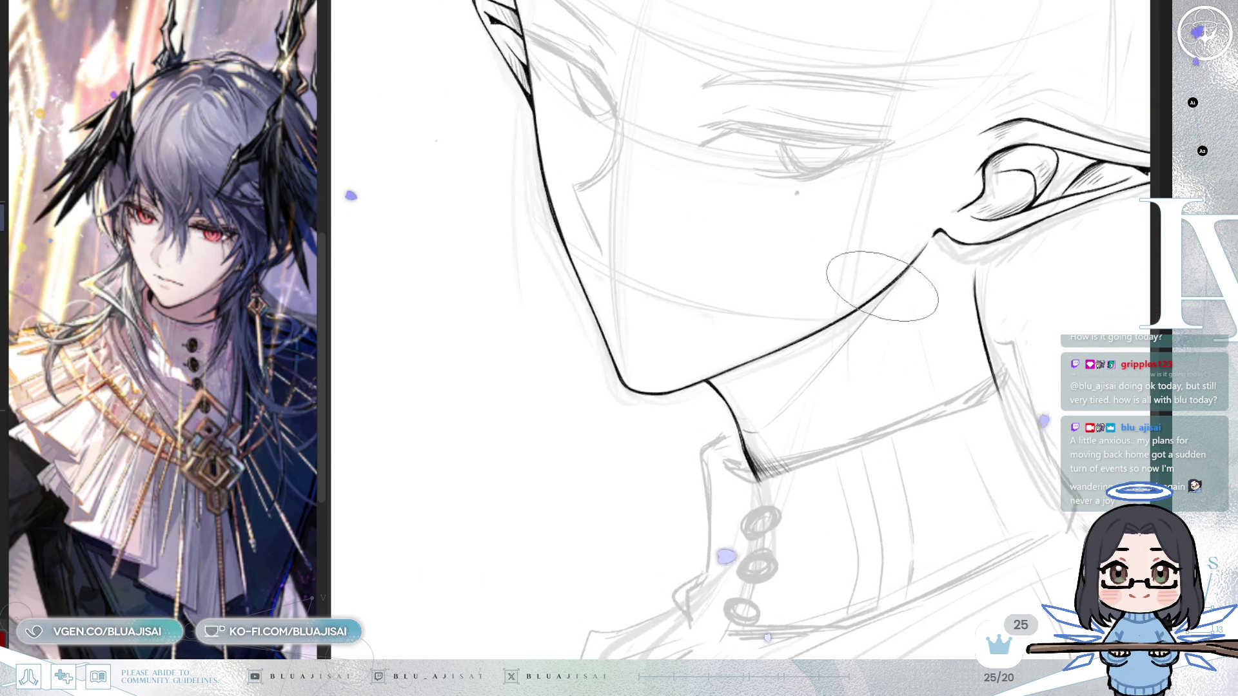
mouse_move(755, 355)
mouse_down()
mouse_move(706, 395)
mouse_move(777, 338)
mouse_move(741, 362)
mouse_move(755, 383)
mouse_up()
key(ctrl+z)
key(ctrl+z)
key(ctrl+z)
key(ctrl+z)
key(ctrl+z)
mouse_move(774, 342)
mouse_down()
mouse_move(749, 393)
mouse_move(793, 336)
mouse_move(751, 383)
mouse_move(774, 361)
mouse_move(762, 405)
mouse_move(885, 273)
mouse_move(838, 303)
mouse_move(741, 413)
mouse_move(809, 351)
mouse_move(725, 371)
mouse_up()
key(ctrl+z)
drag(859, 284, 722, 367)
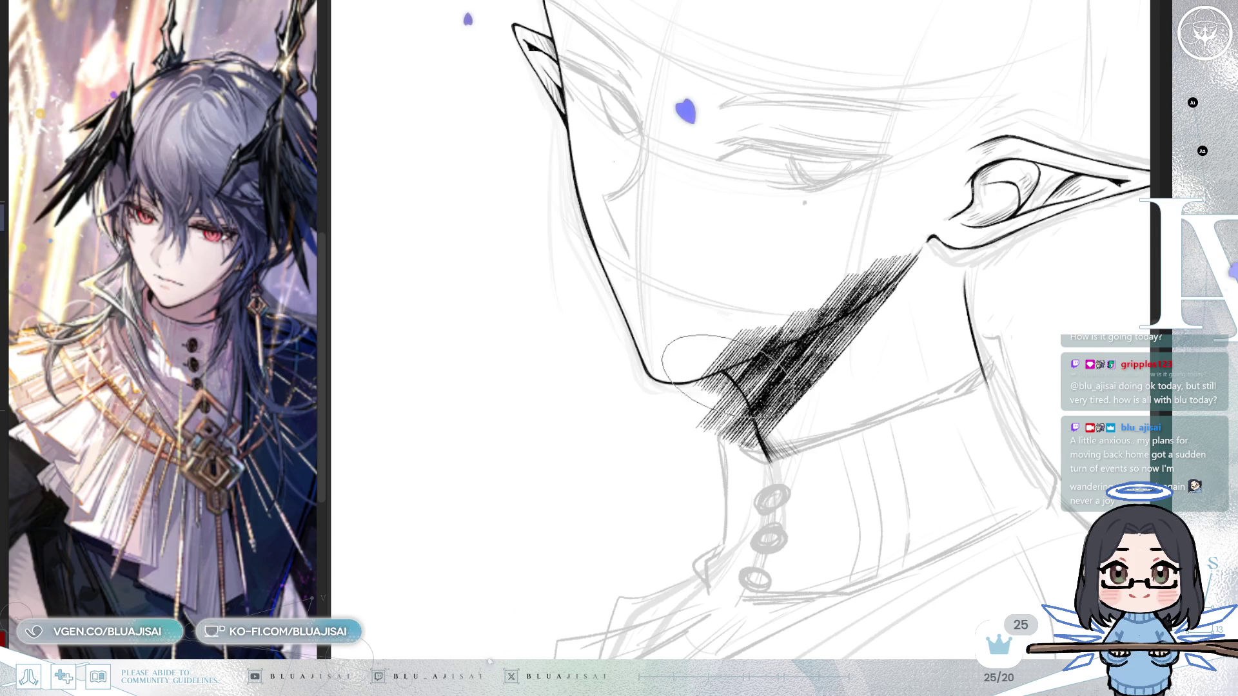
drag(853, 318, 831, 274)
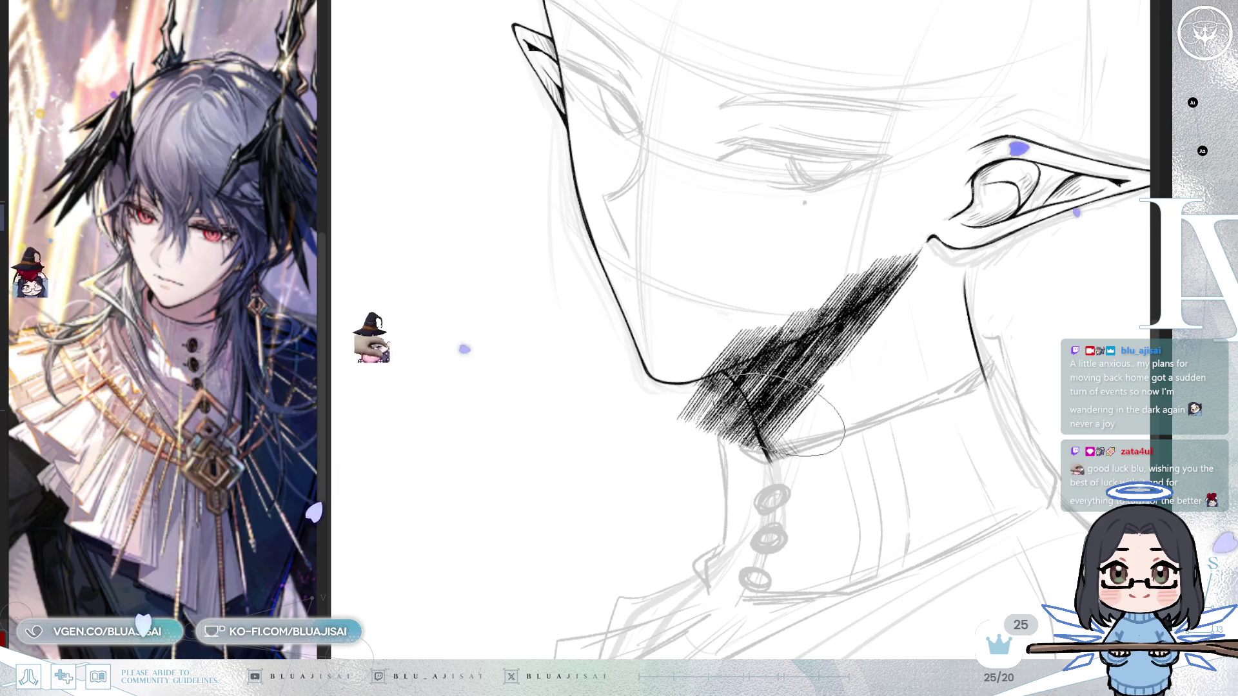
- Trim the hatching at the chin corner, then add light hatching there, checking it mirrored
drag(750, 462, 758, 445)
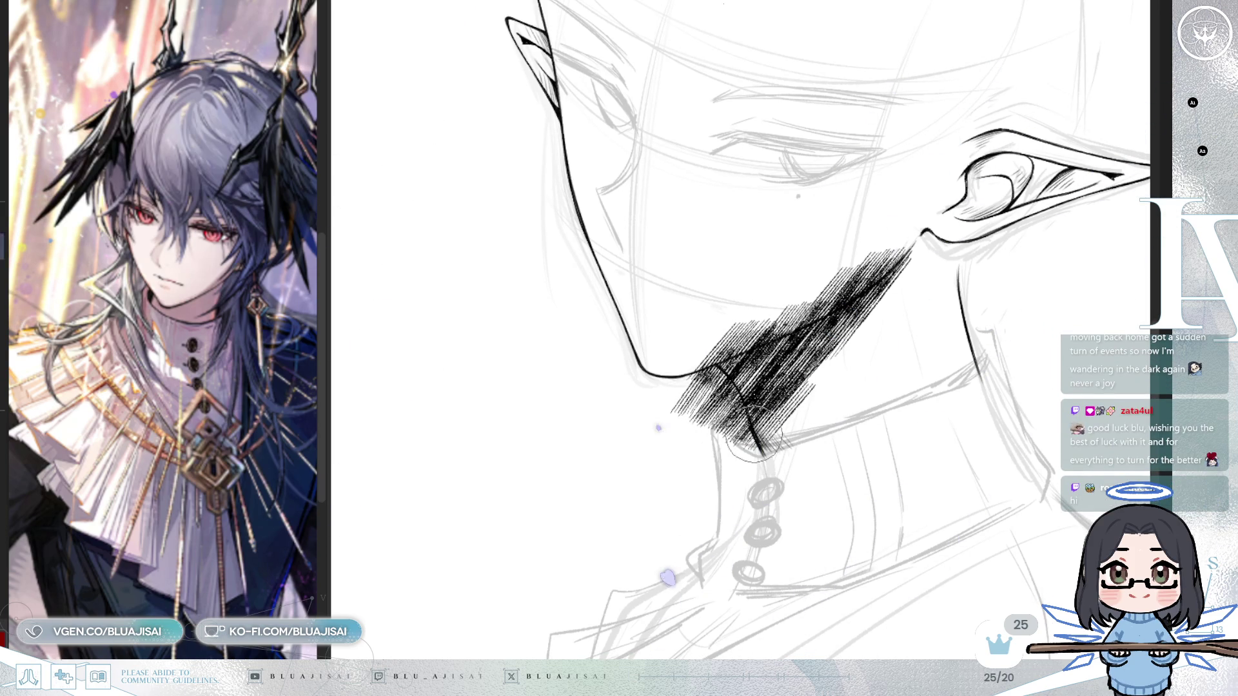
key(h)
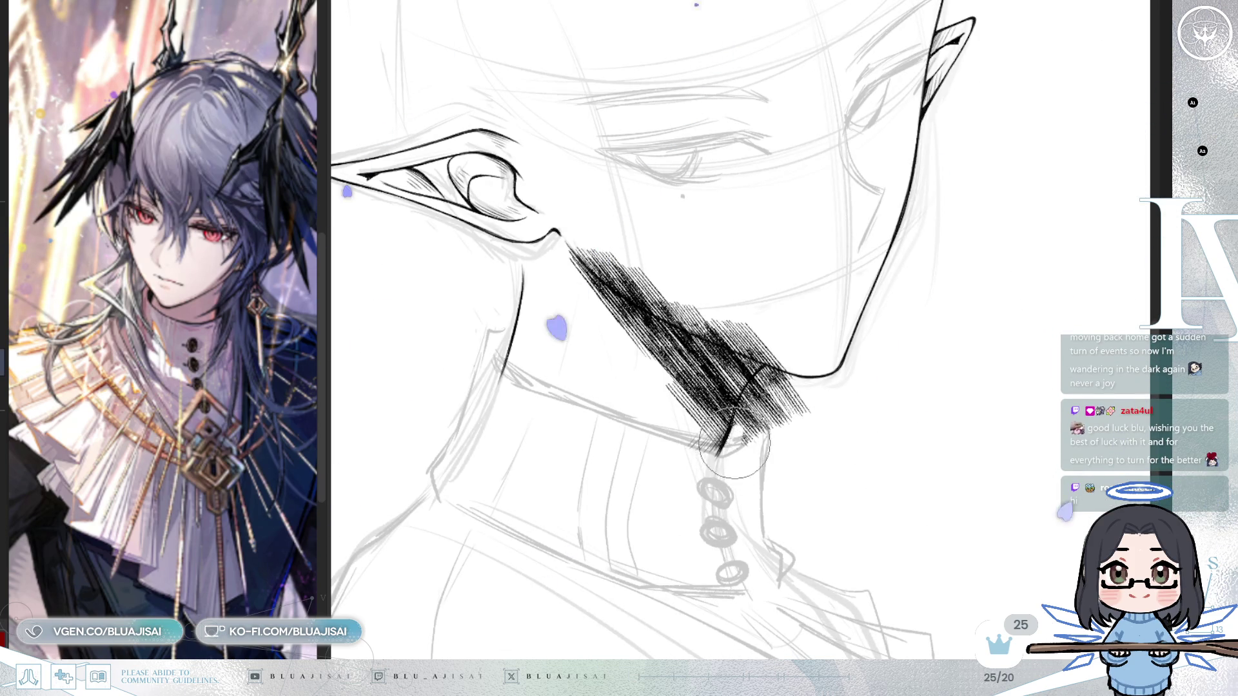
drag(780, 371, 748, 451)
key(h)
mouse_move(716, 361)
mouse_down()
mouse_move(774, 316)
mouse_move(735, 345)
mouse_move(858, 283)
mouse_move(898, 240)
mouse_move(827, 268)
mouse_up()
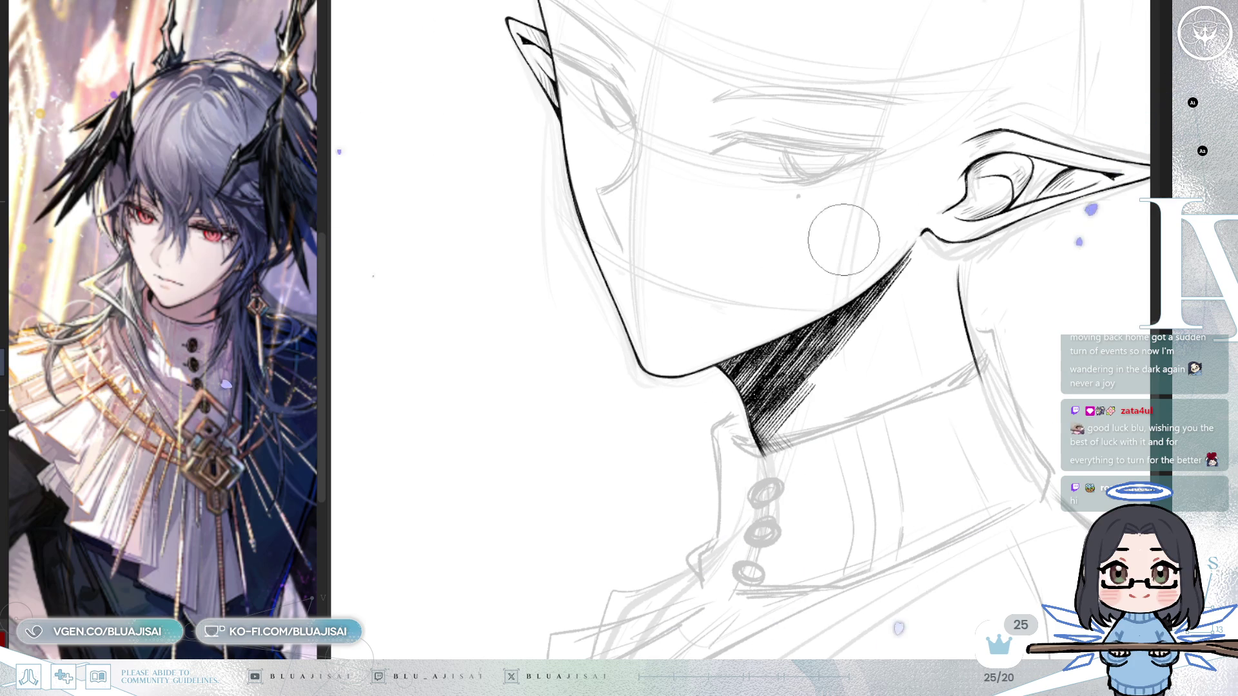
- Erase part of the lower jaw shadow hatching and check it mirrored and rotated
drag(941, 366, 935, 370)
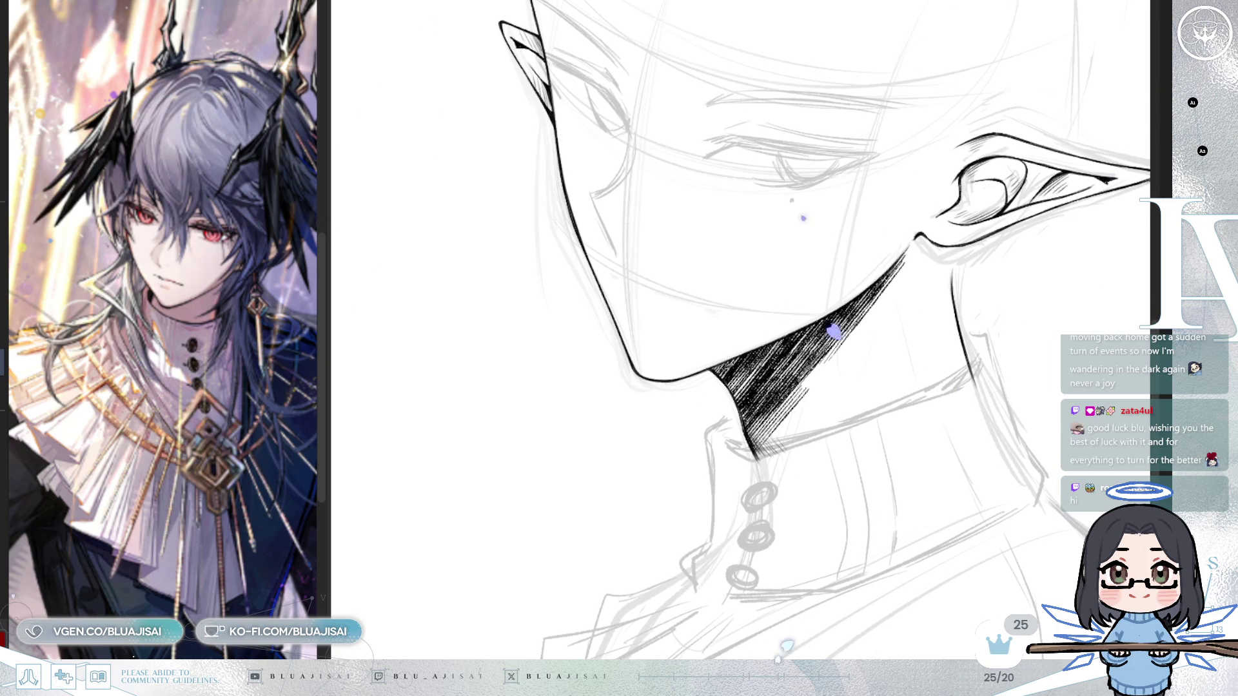
mouse_move(770, 423)
mouse_down()
mouse_move(755, 449)
mouse_move(770, 429)
mouse_move(748, 435)
mouse_move(751, 422)
mouse_move(814, 373)
mouse_move(780, 383)
mouse_up()
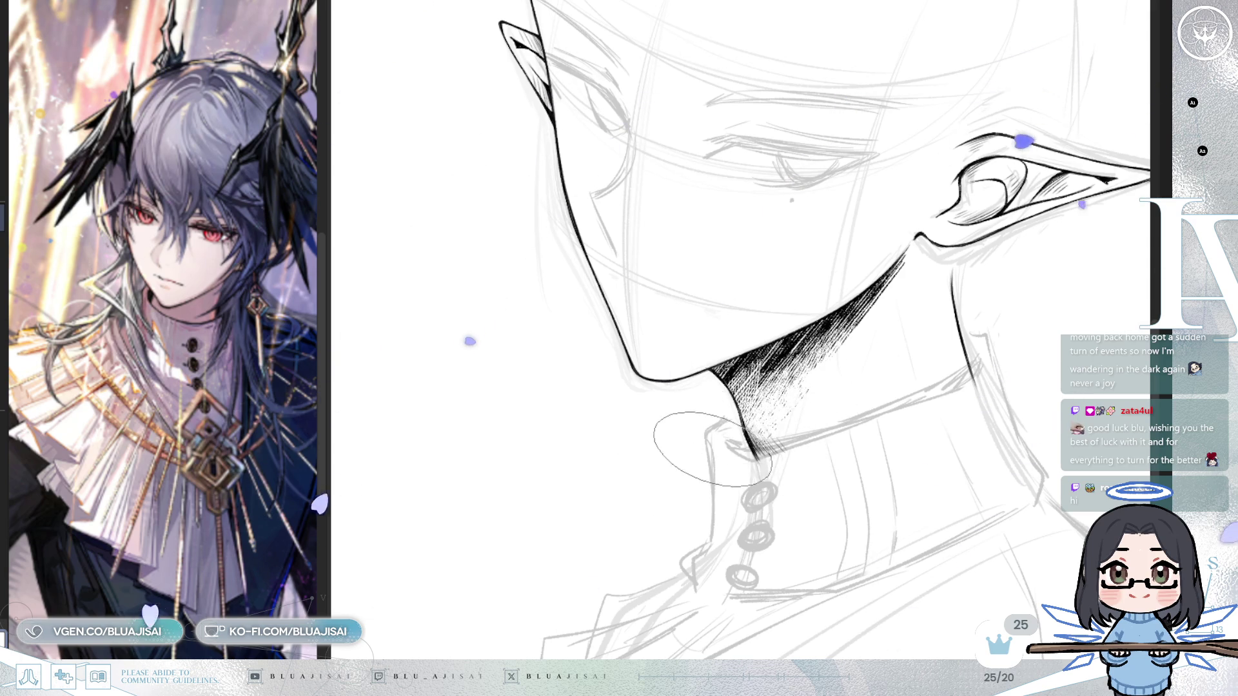
key(h)
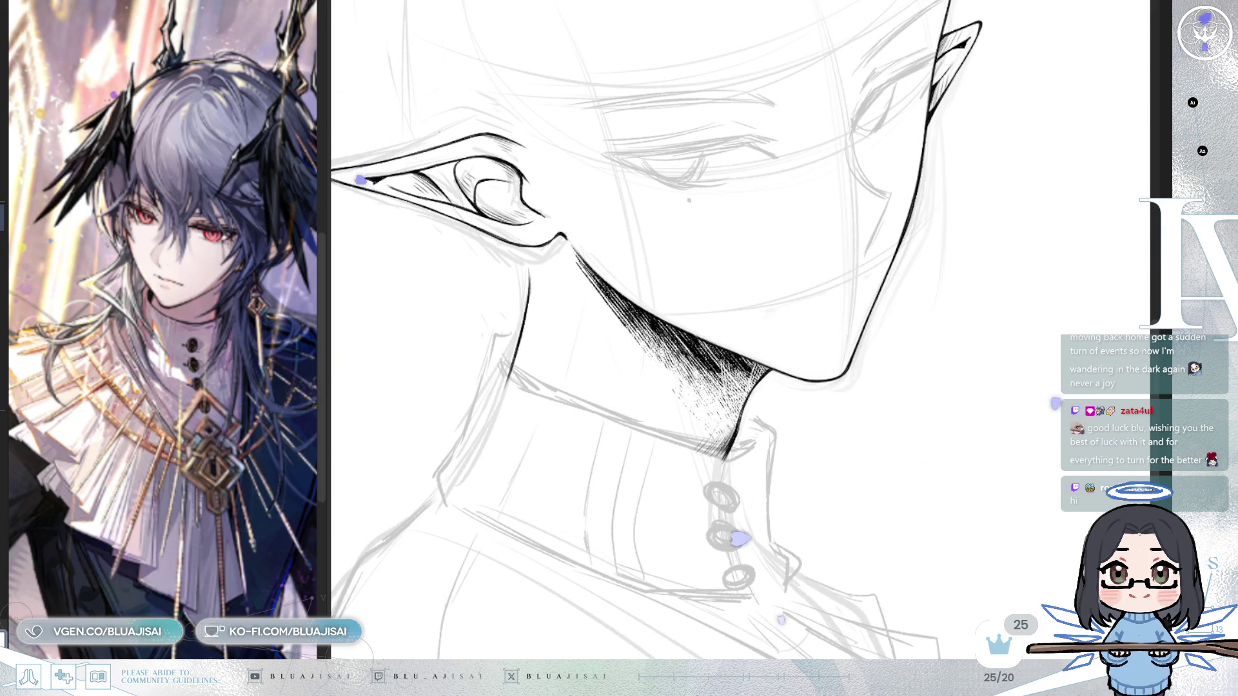
key(End)
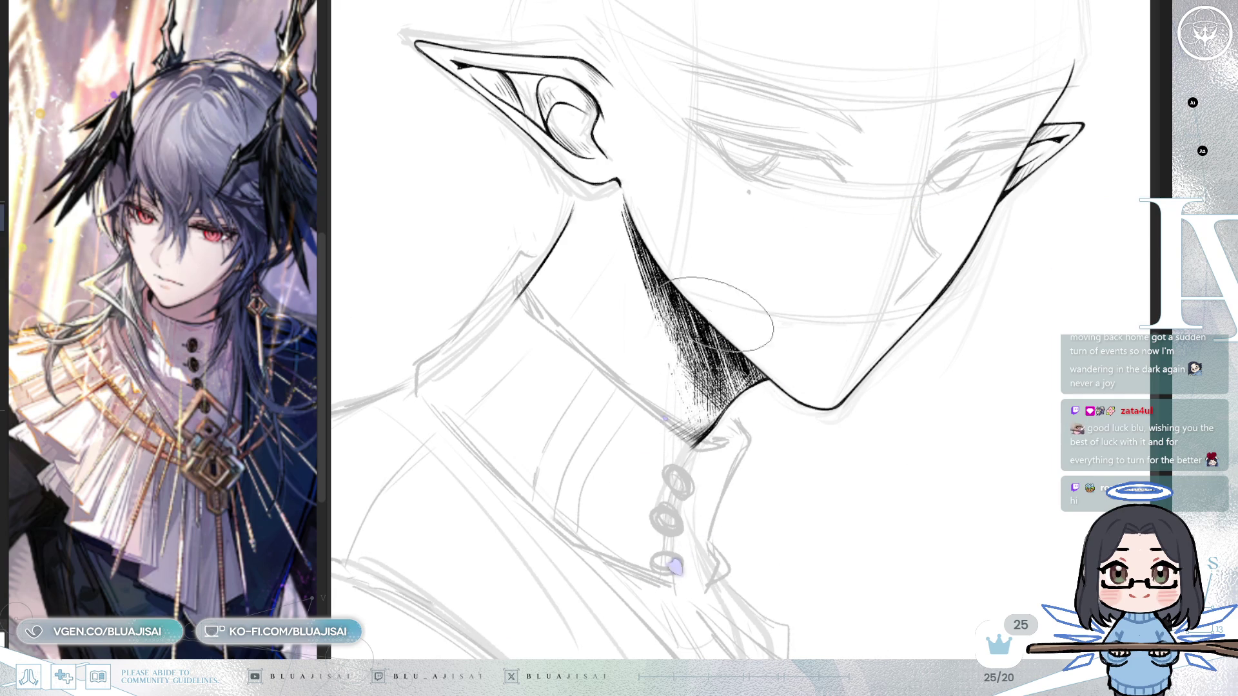
key(h)
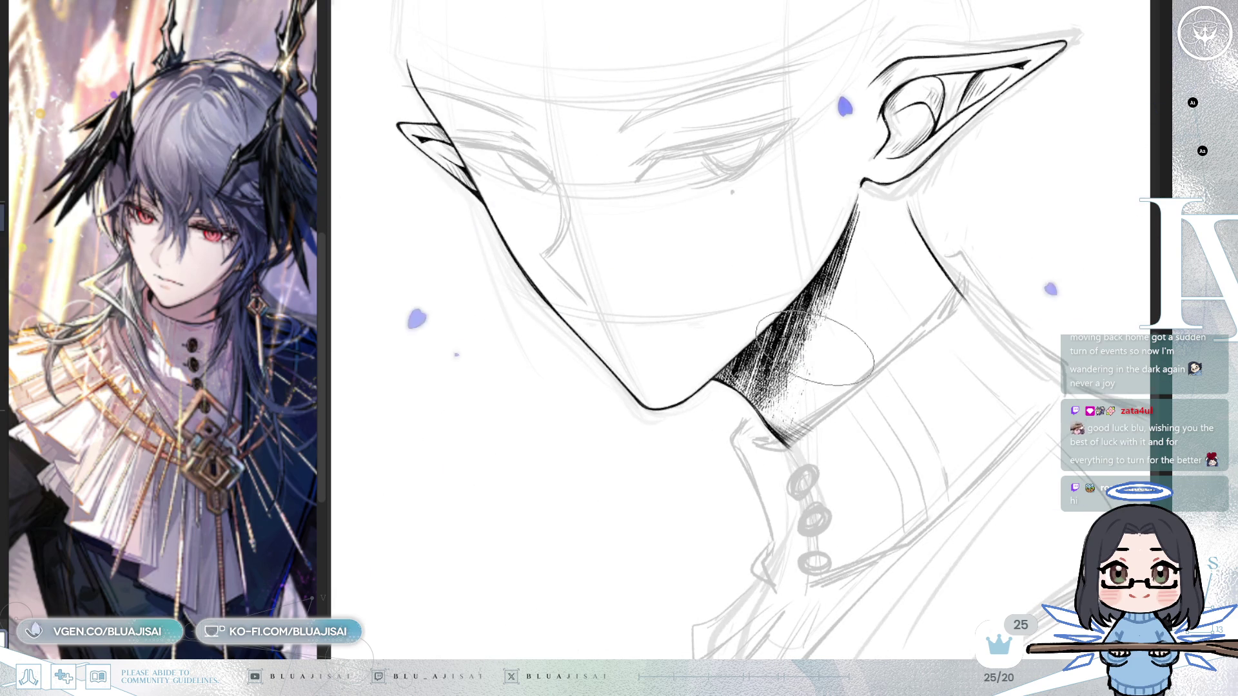
- Darken the chin and neck shadow hatching down to a dark point at the collar
key(End)
key(h)
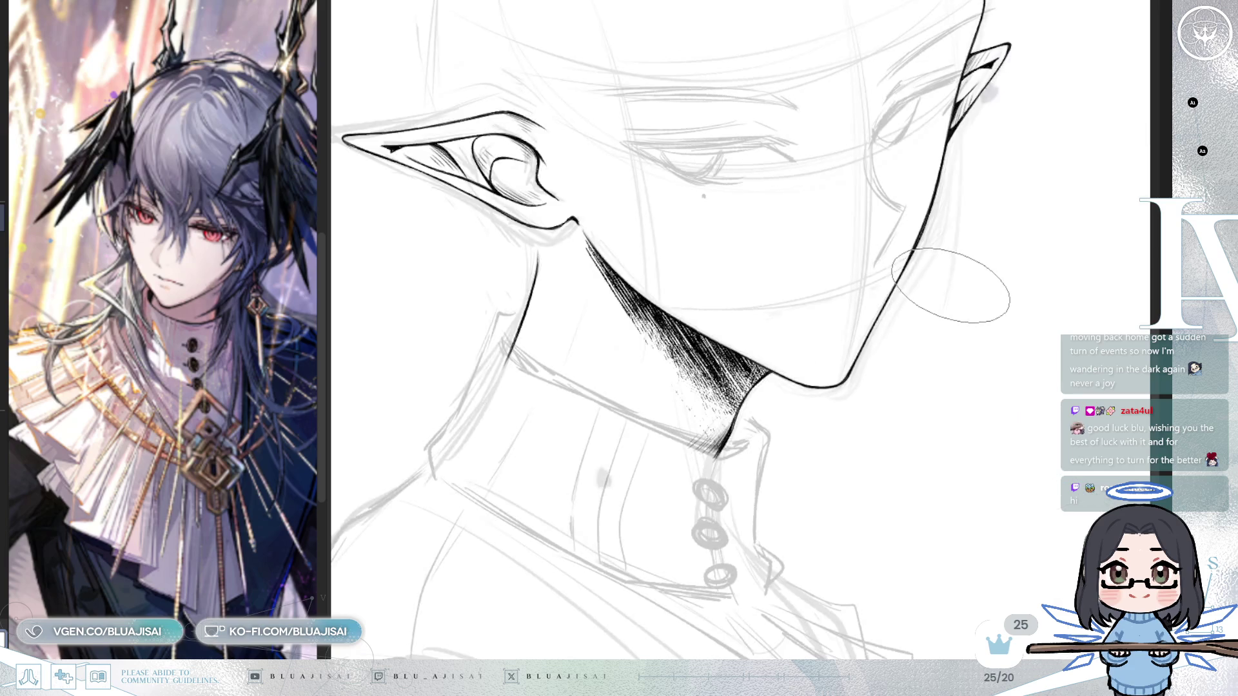
scroll(944, 284, down, 1)
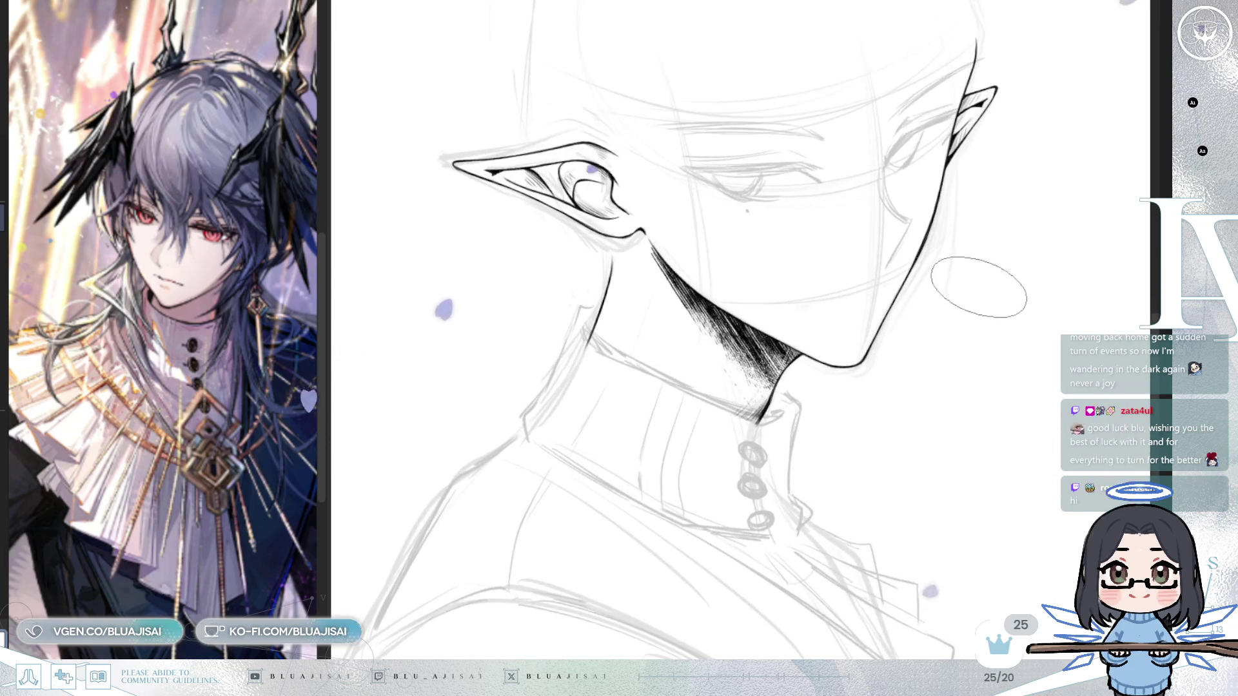
key(h)
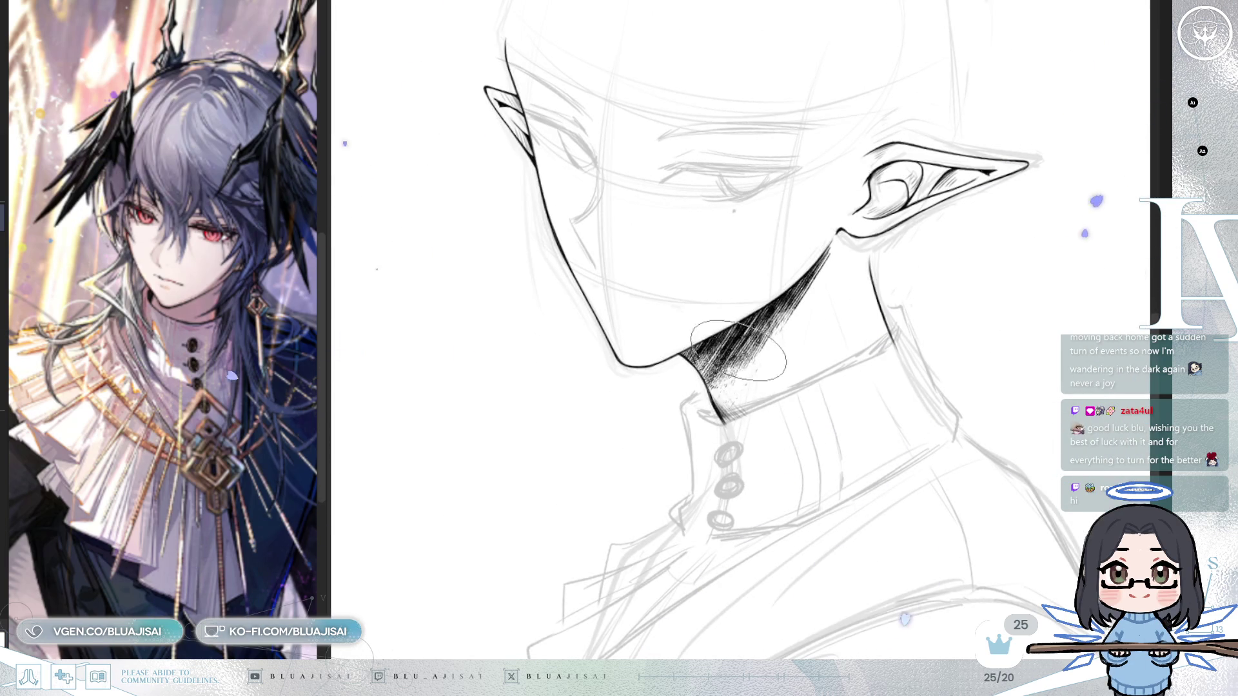
drag(734, 362, 763, 326)
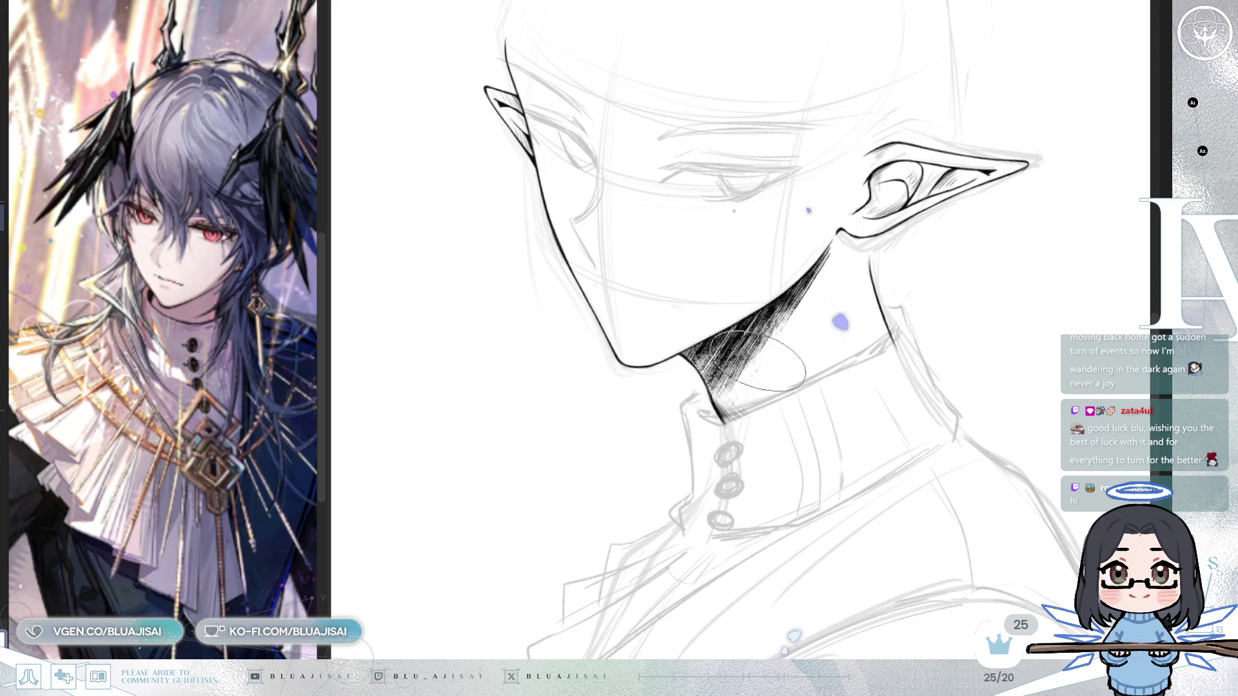
scroll(777, 358, up, 2)
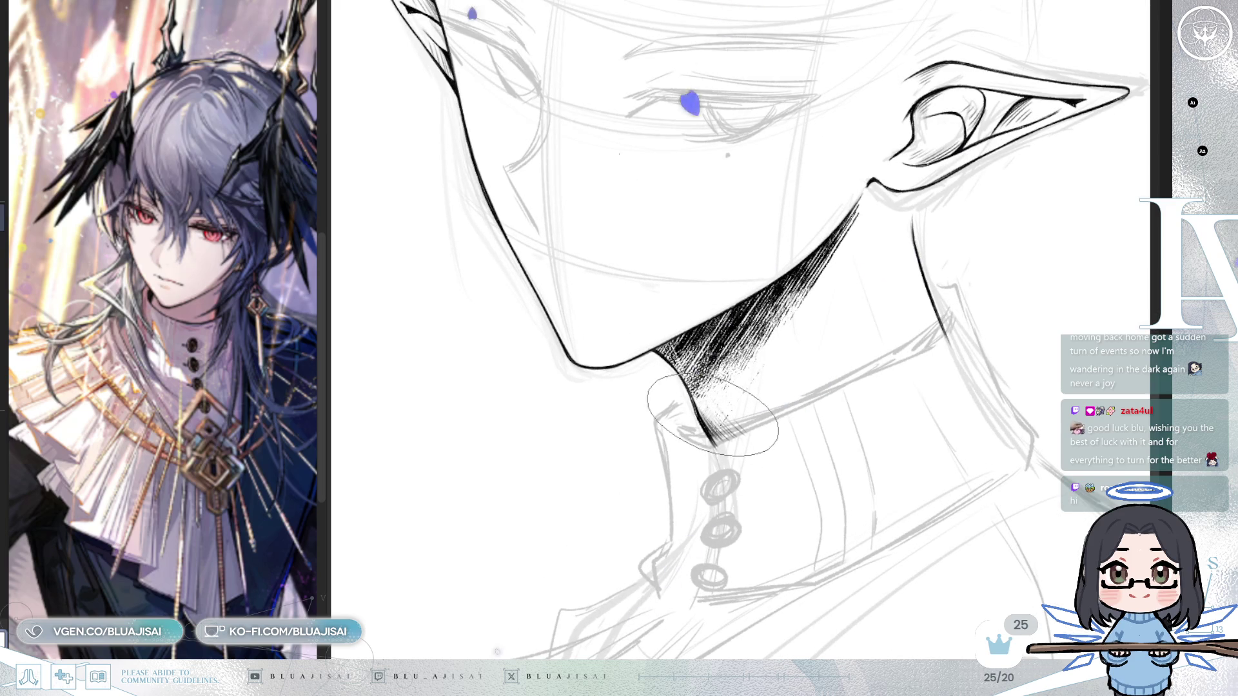
scroll(709, 416, down, 5)
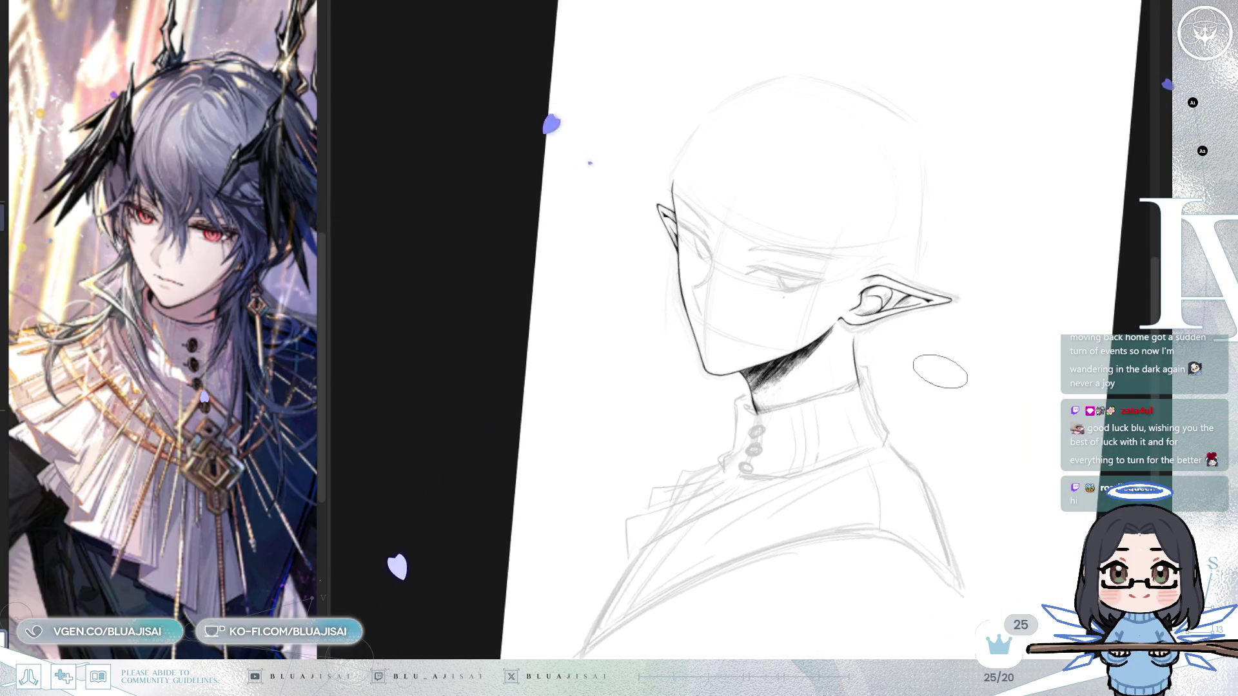
key(h)
key(h)
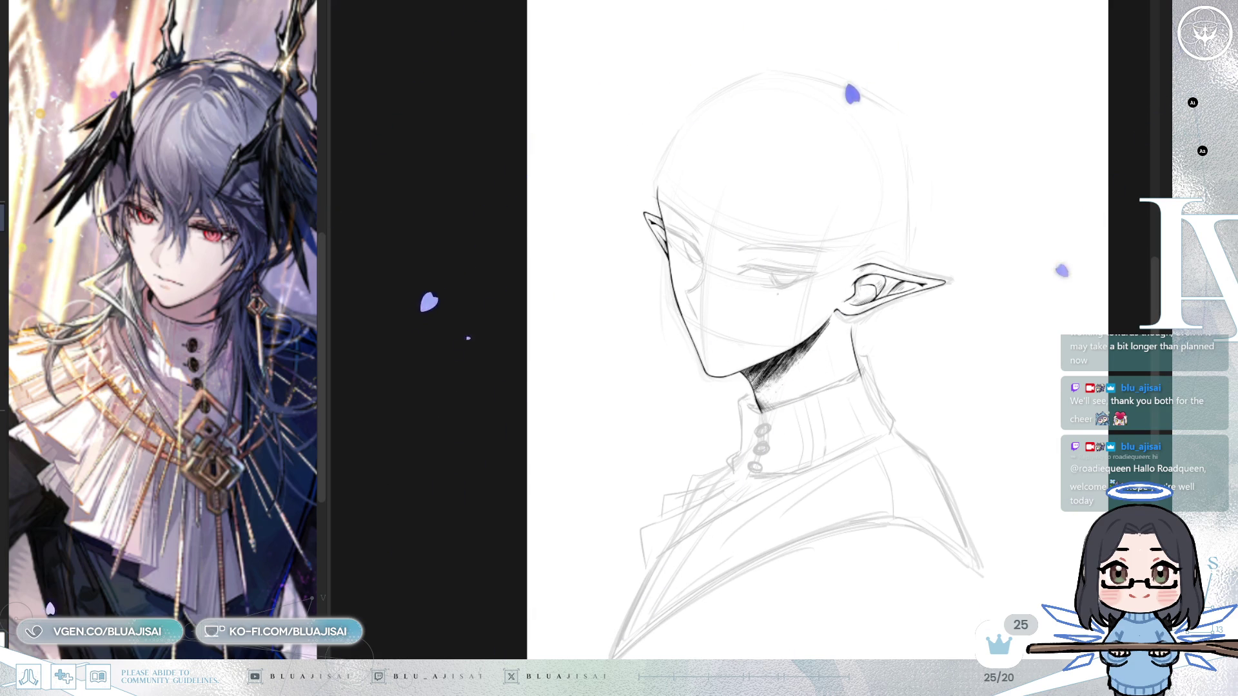
scroll(826, 429, up, 3)
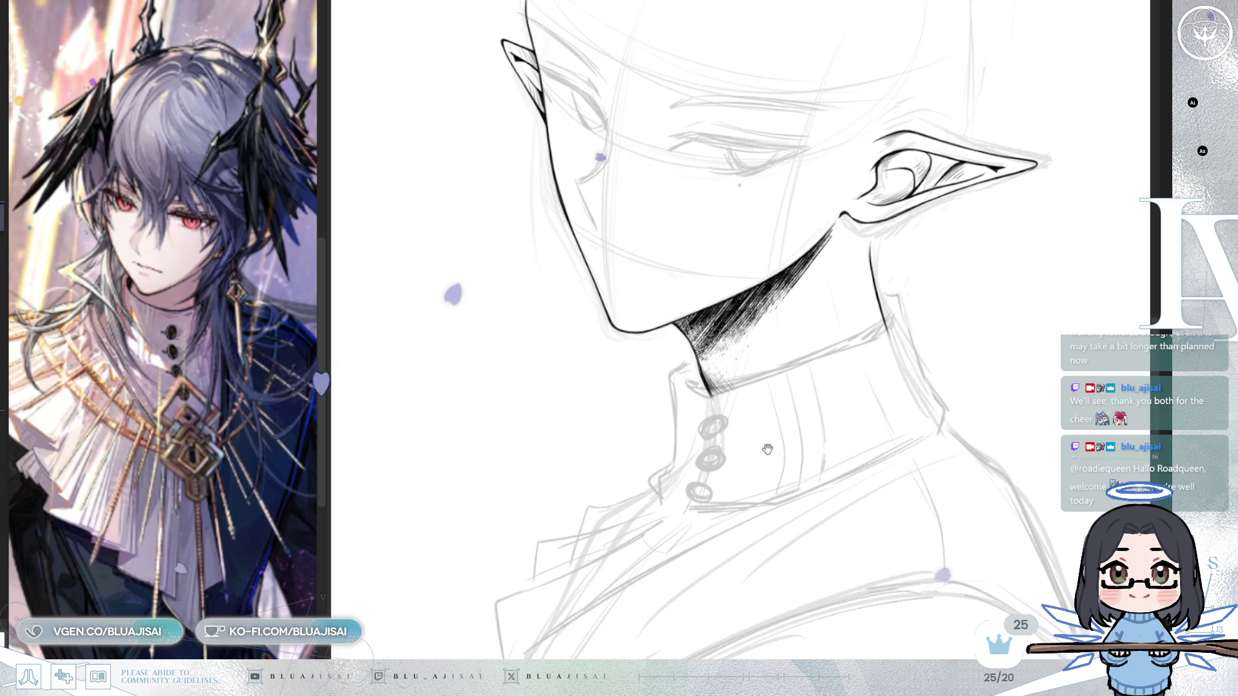
- Ink the collar's top edge from the neck joint along the front and around the neck
scroll(800, 434, up, 2)
scroll(754, 370, down, 1)
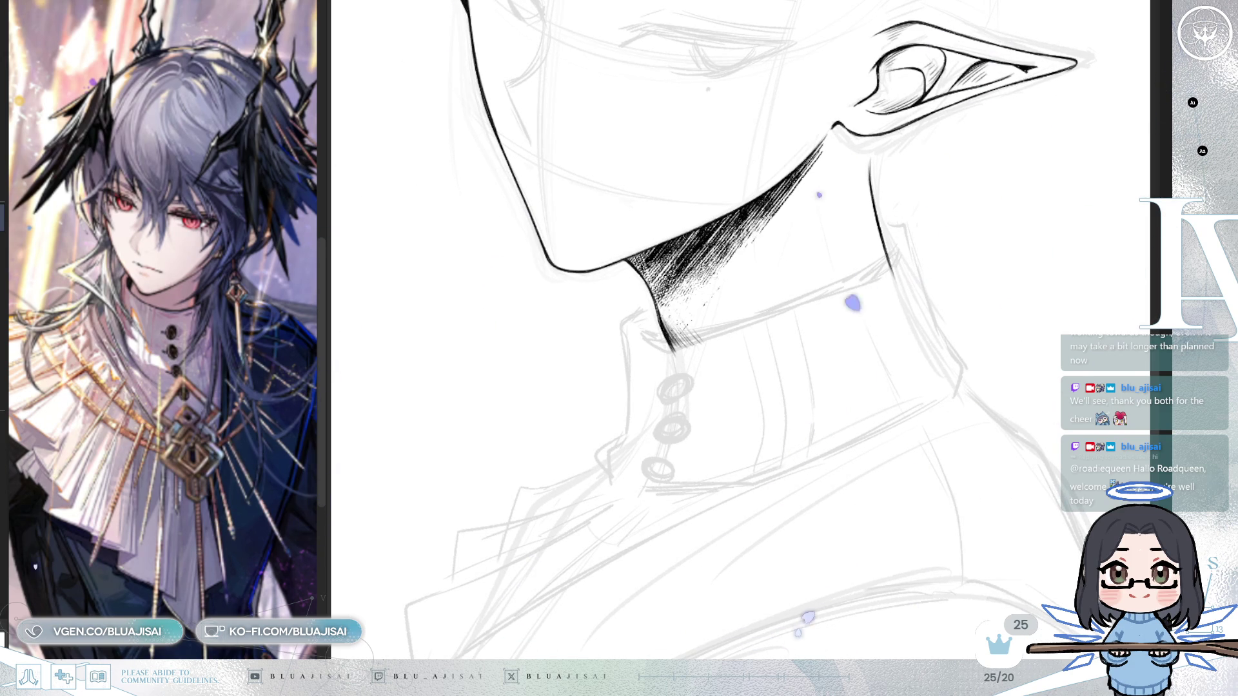
drag(623, 327, 651, 304)
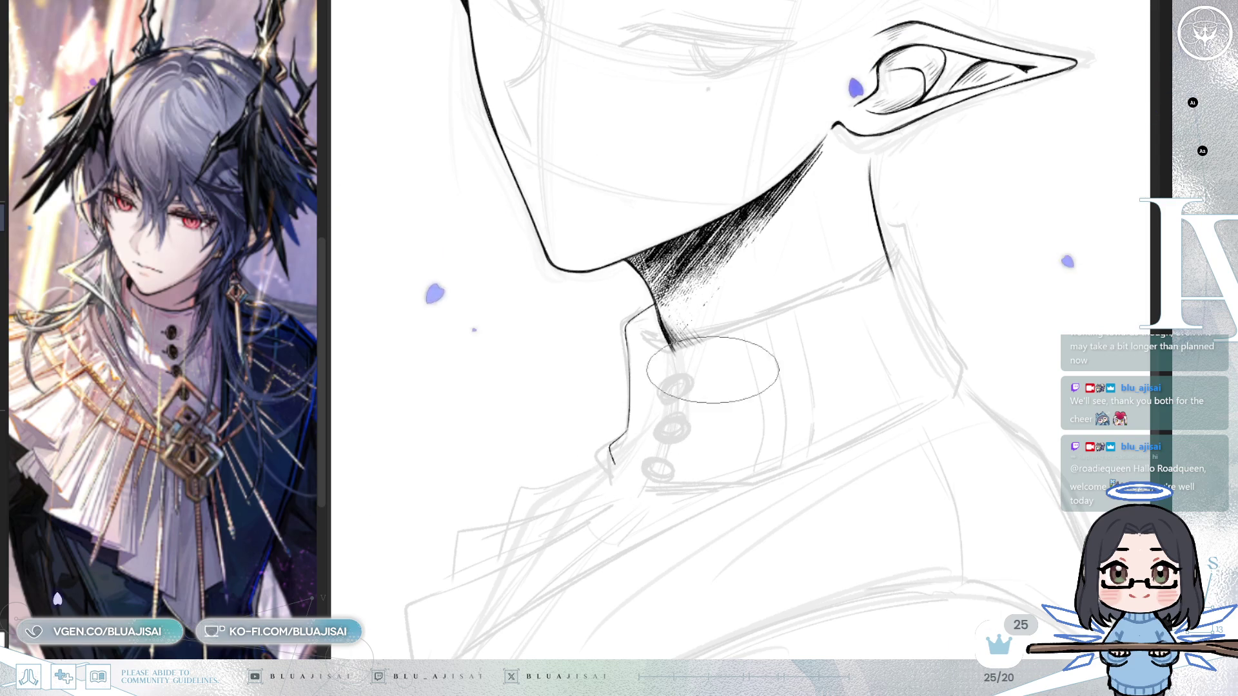
scroll(677, 387, down, 1)
scroll(648, 408, down, 1)
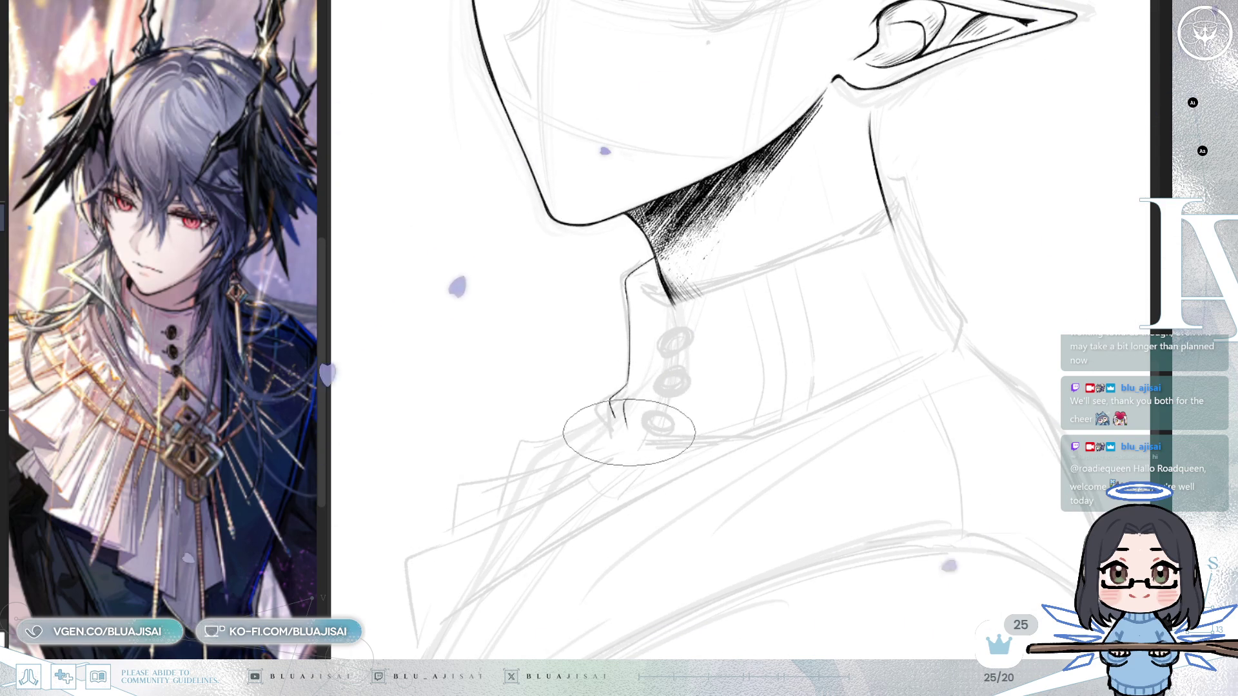
drag(629, 415, 710, 434)
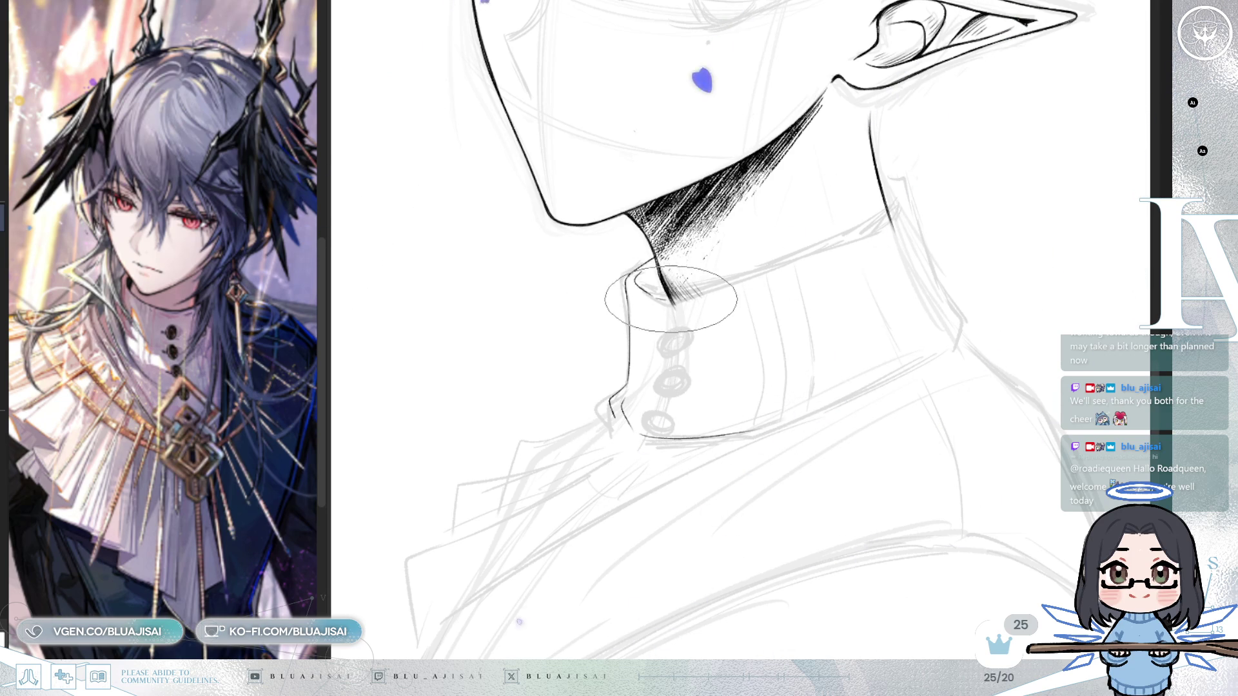
drag(667, 298, 832, 259)
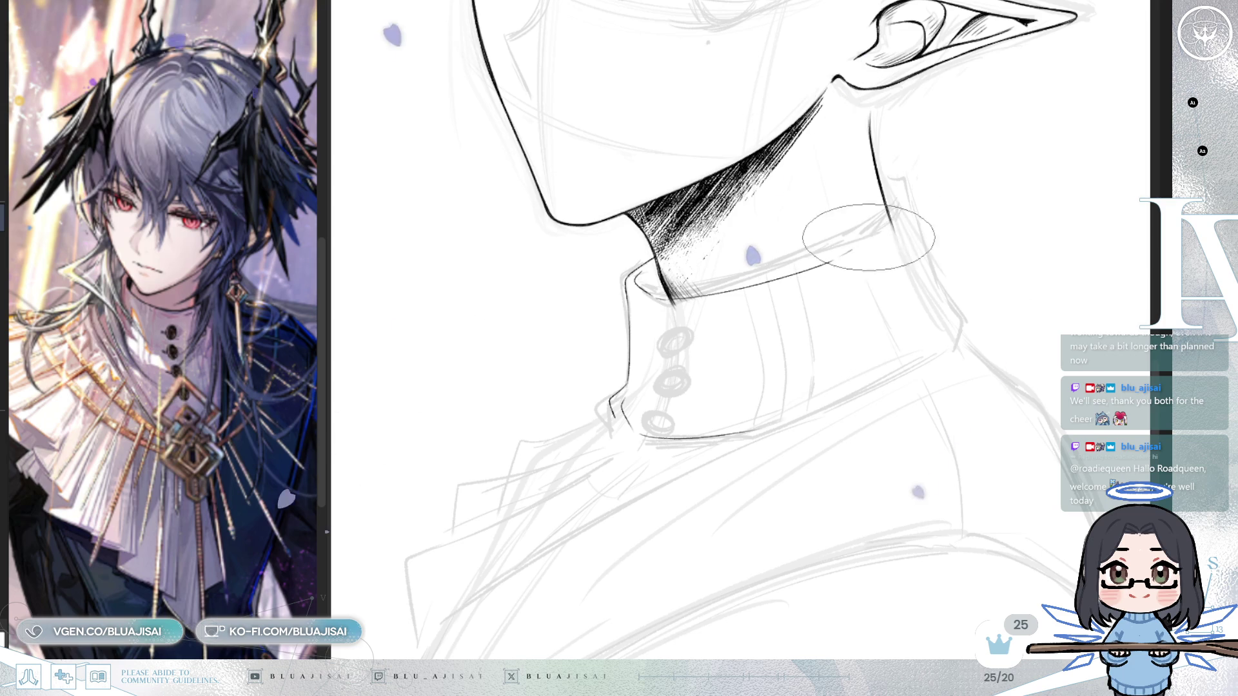
- Mirror and rotate the view to a comfortable angle for inking the collar
key(h)
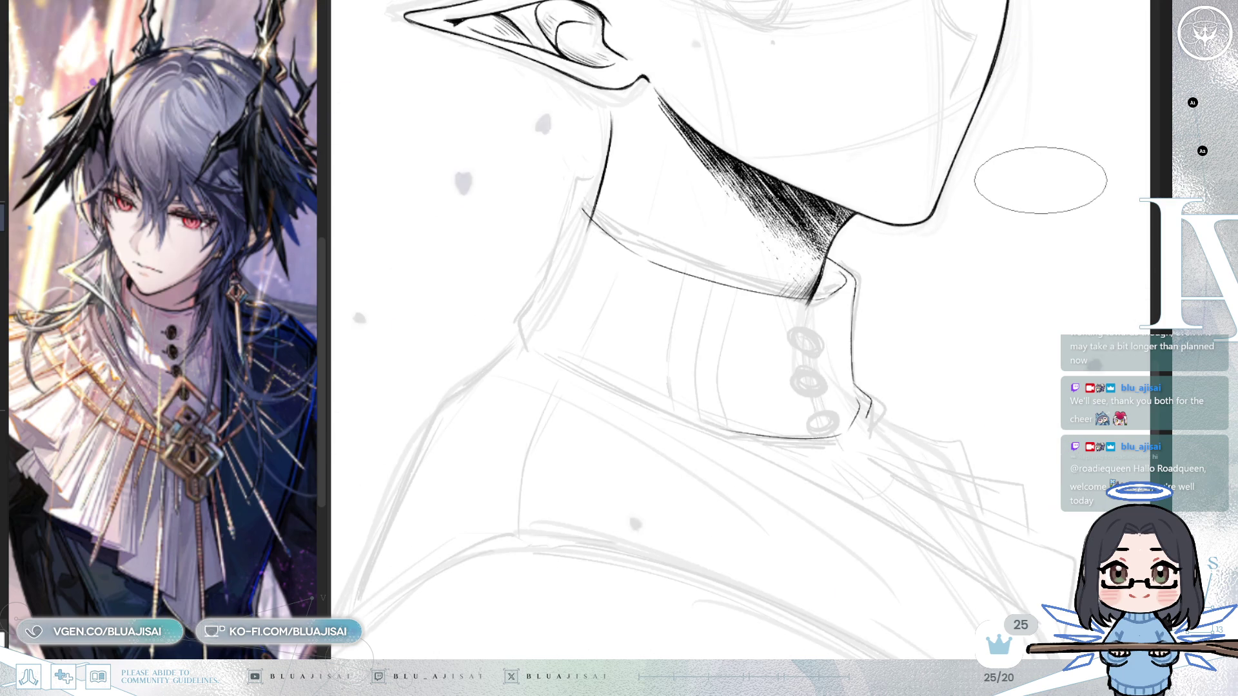
mouse_move(1027, 183)
mouse_down()
mouse_move(981, 187)
mouse_move(724, 138)
mouse_up()
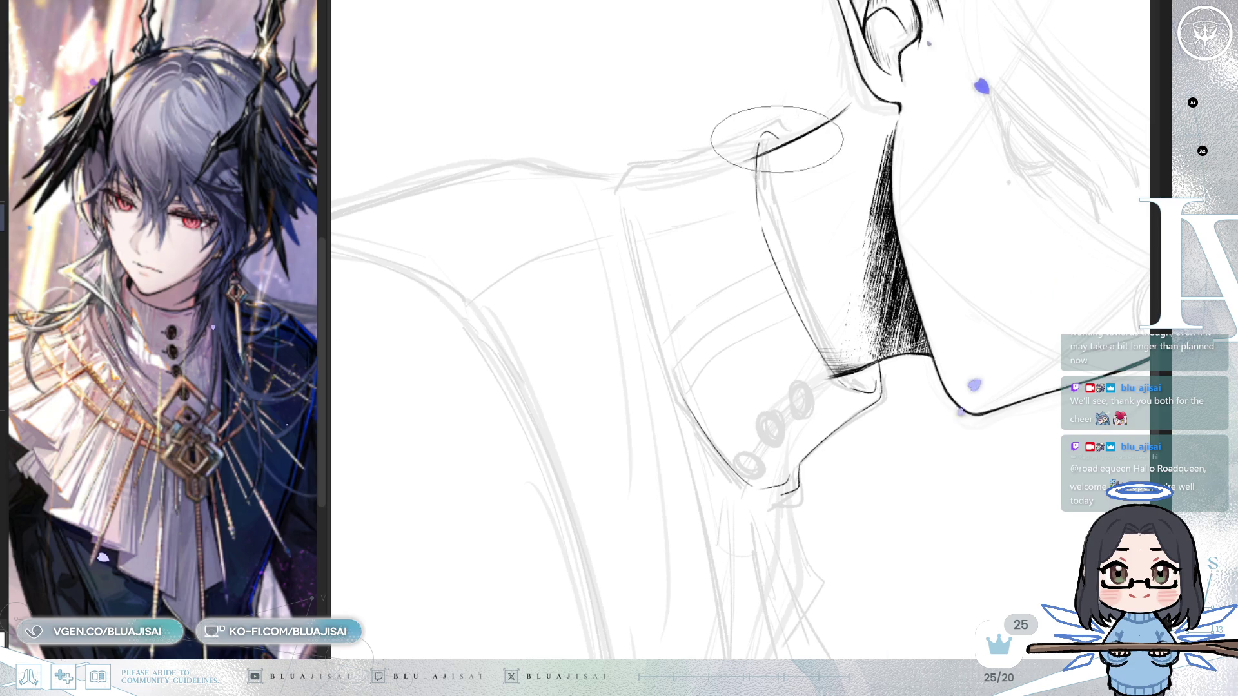
mouse_move(980, 116)
mouse_down()
mouse_move(816, 419)
mouse_move(782, 414)
mouse_move(933, 340)
mouse_up()
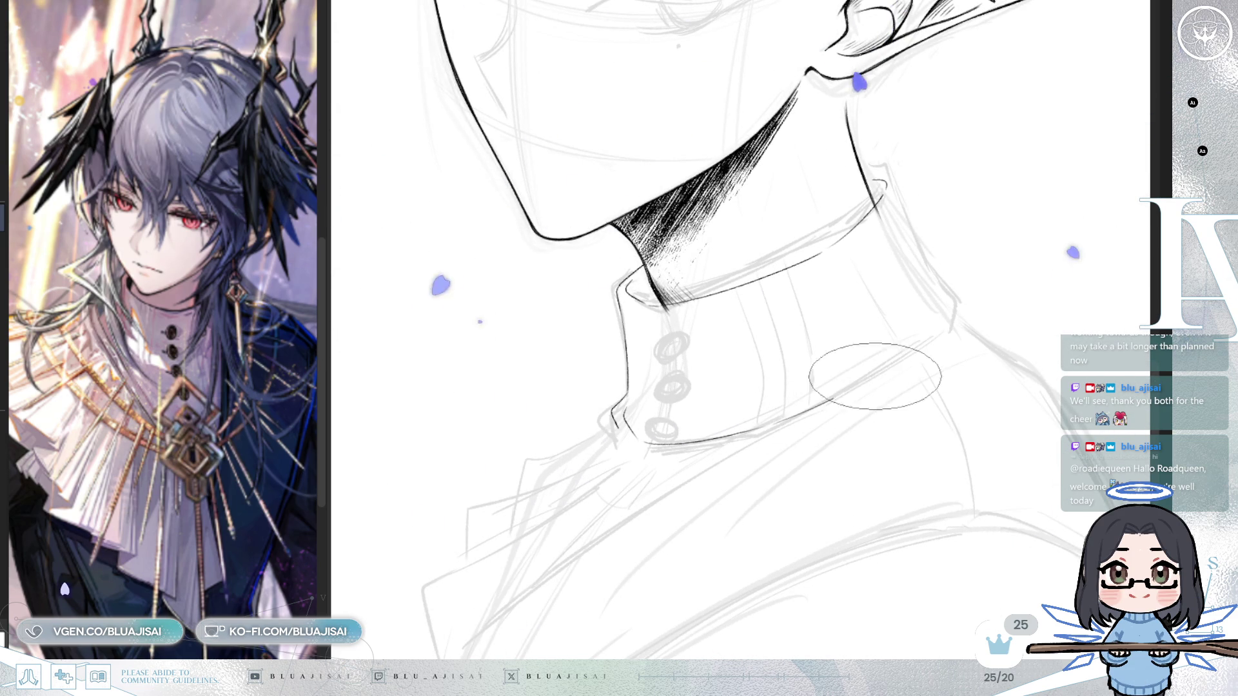
key(h)
drag(938, 275, 671, 309)
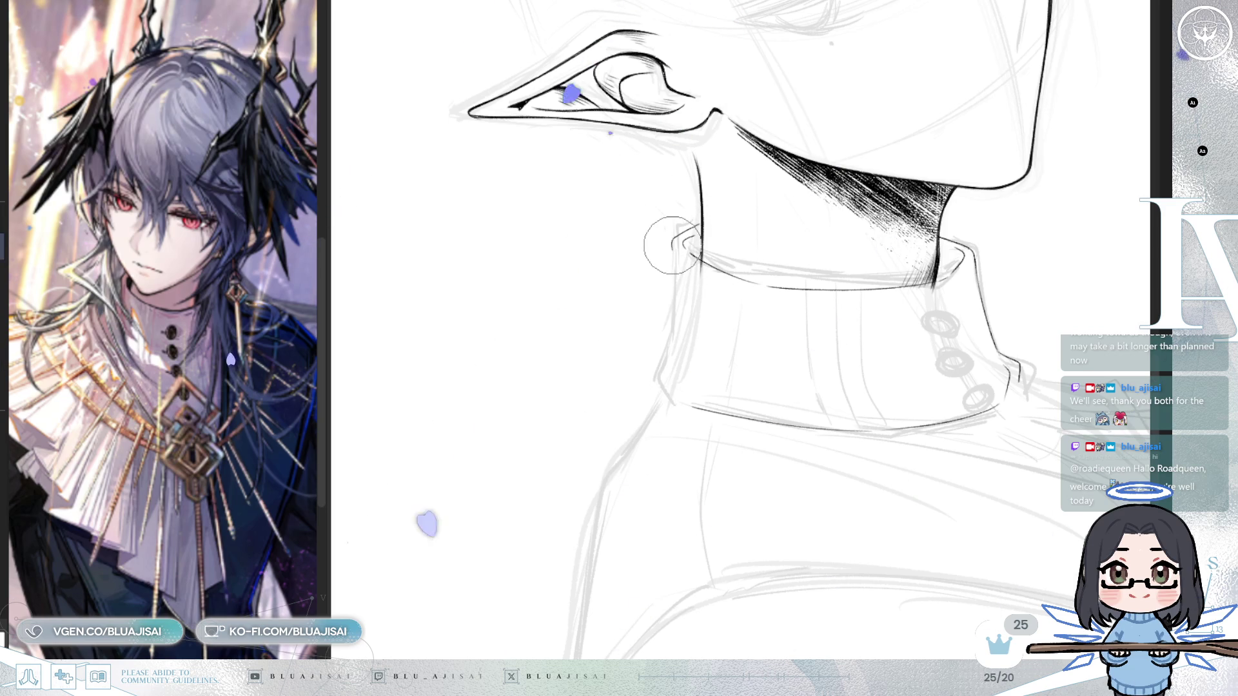
- Extend the collar's back and side edge downward, checking it in the mirrored view
mouse_move(673, 245)
mouse_down()
mouse_move(704, 222)
mouse_move(665, 358)
mouse_up()
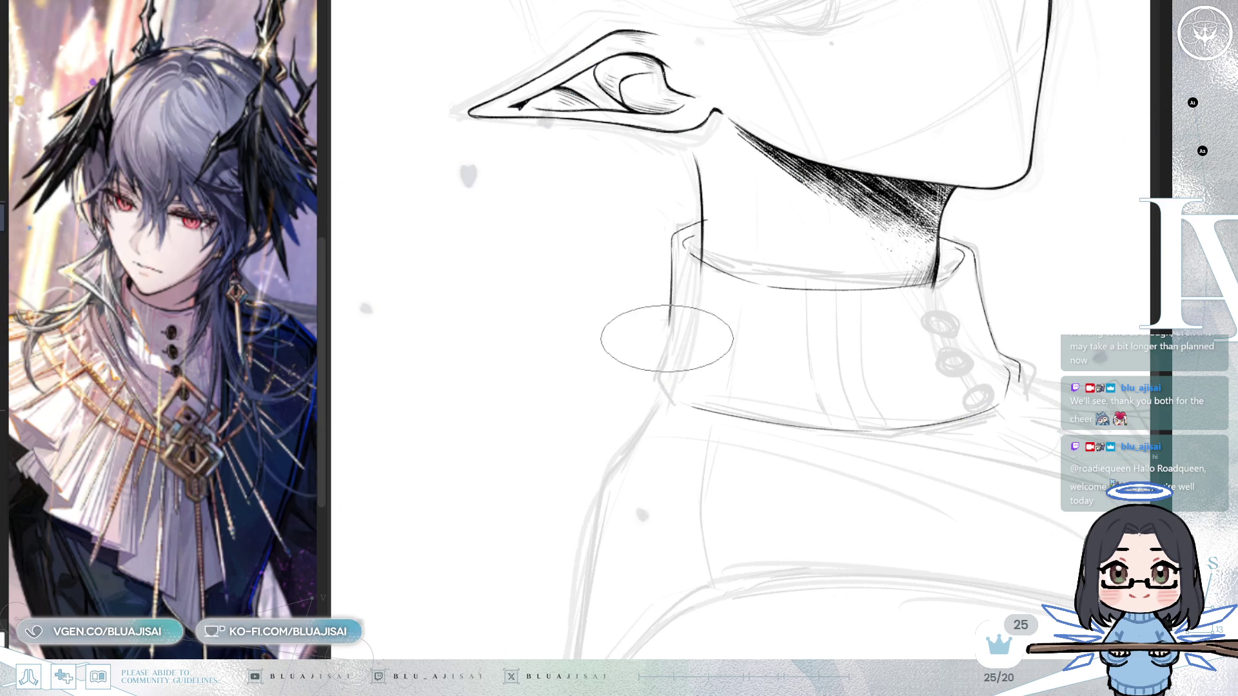
drag(655, 368, 663, 392)
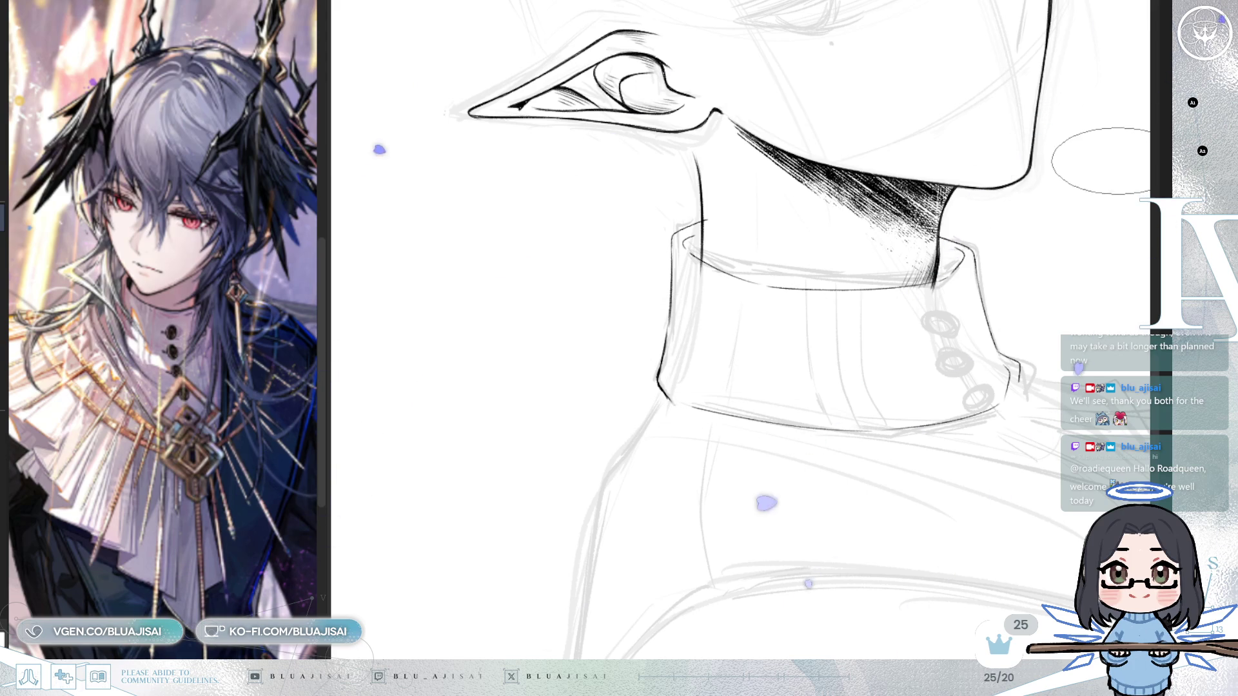
scroll(1099, 158, down, 3)
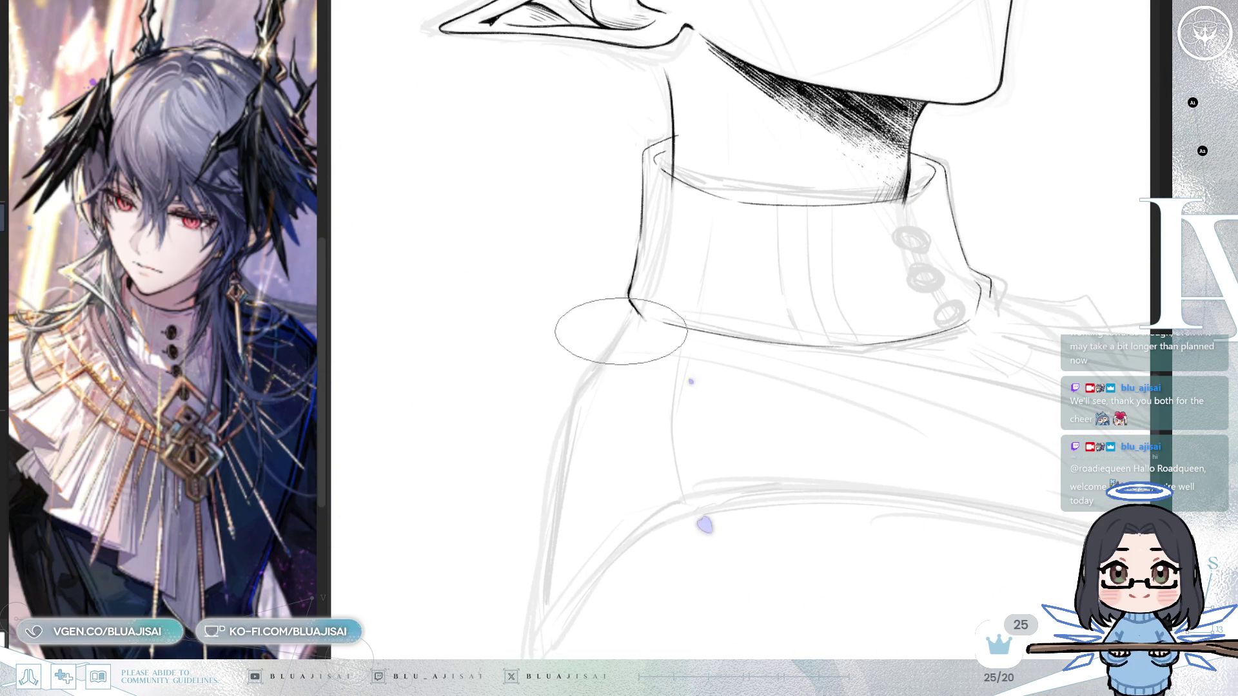
key(h)
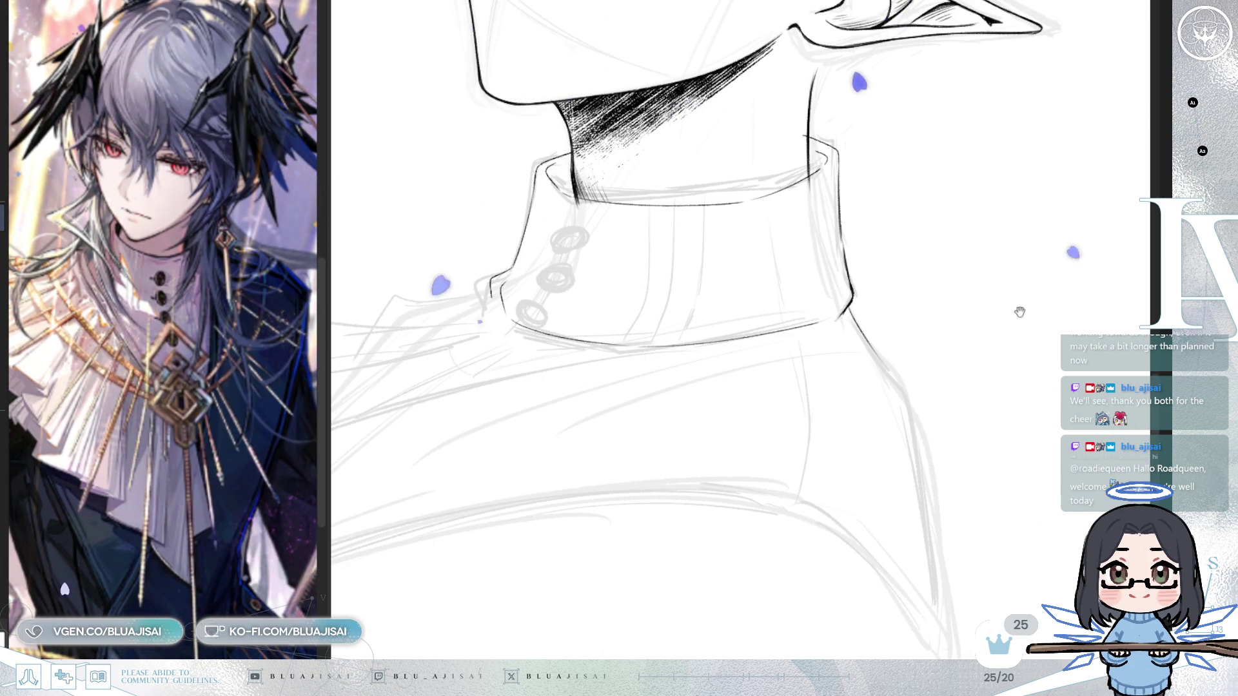
key(h)
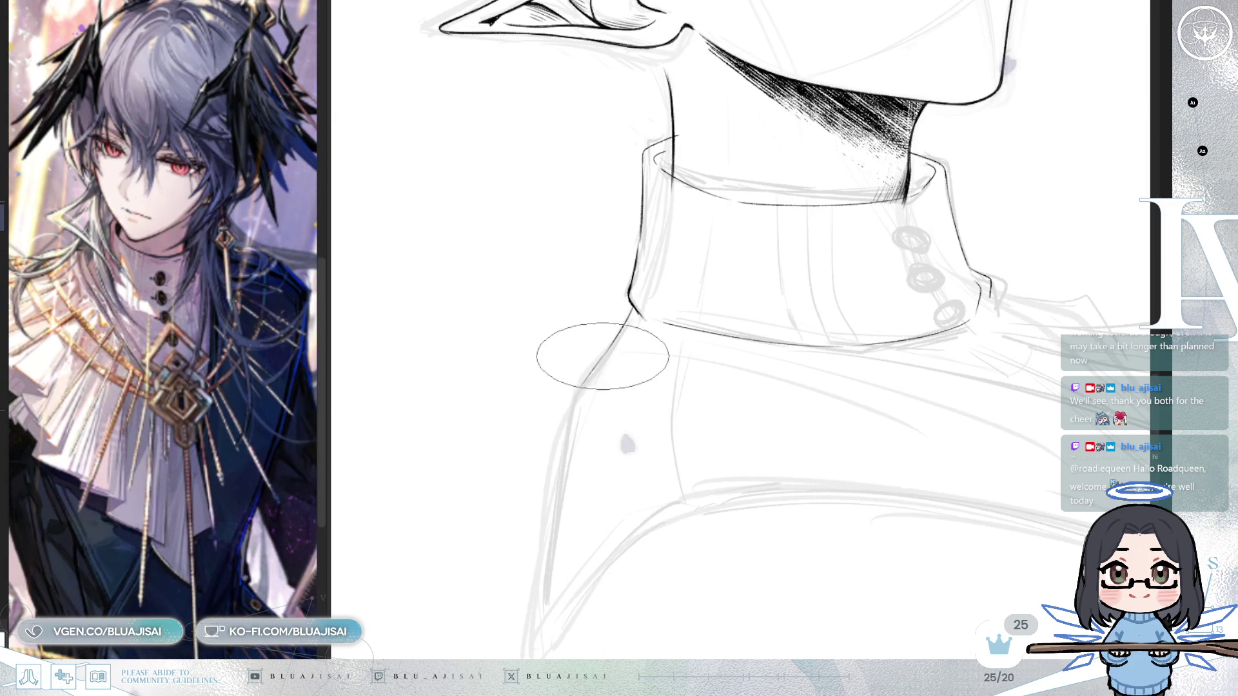
- Ink a bold outer line down the shoulder, redrawing it once and thickening it
drag(576, 387, 550, 534)
key(ctrl+z)
drag(565, 440, 535, 606)
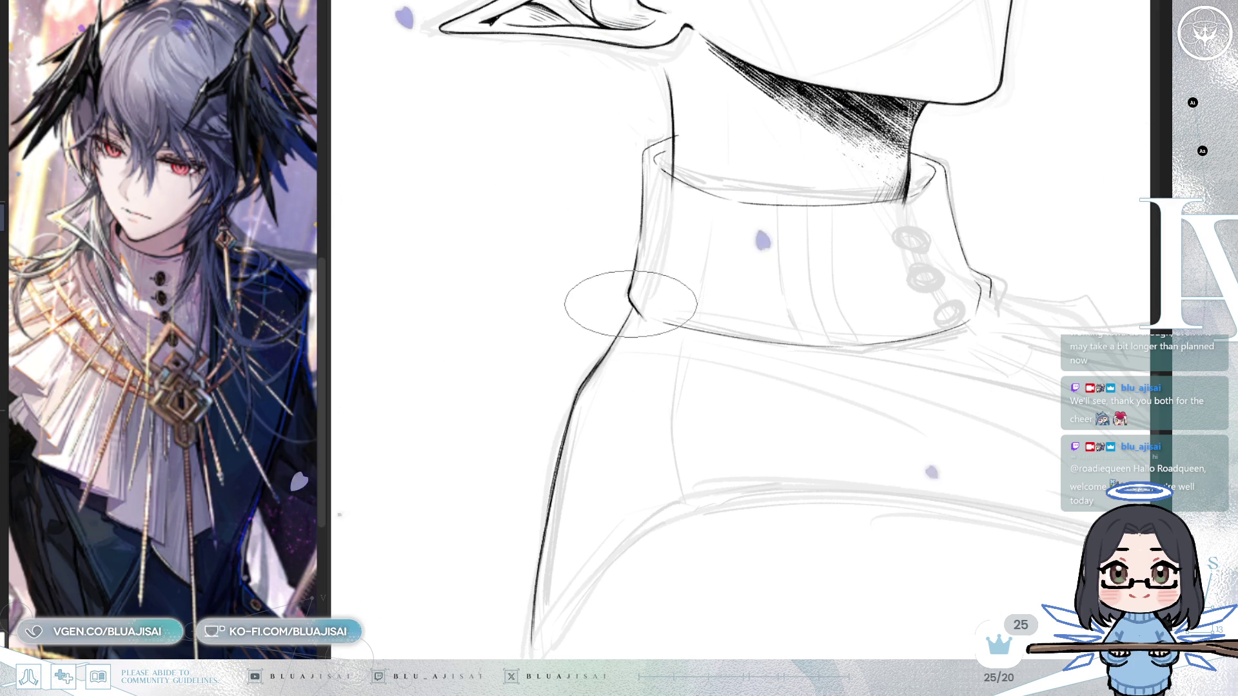
mouse_move(630, 309)
mouse_down()
mouse_move(594, 337)
mouse_move(563, 434)
mouse_up()
scroll(570, 424, down, 5)
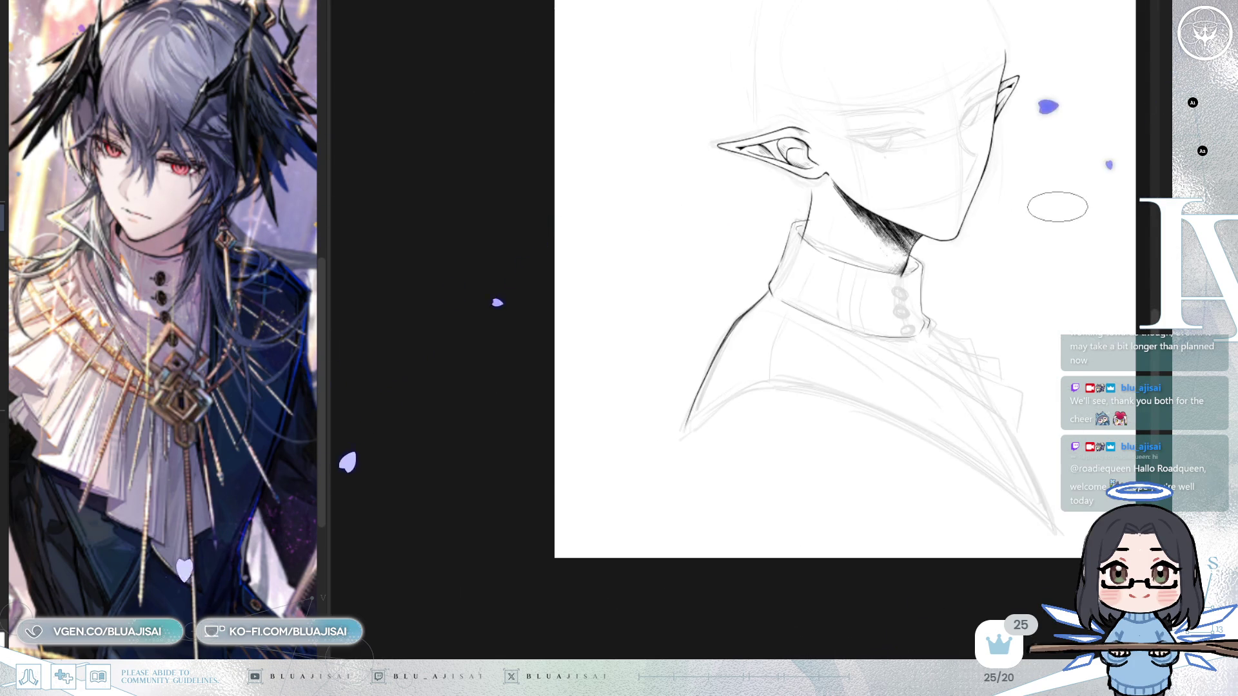
- Select the new shoulder line and free-transform it, skewing its lower end rightward into the collar
key(m)
key(m)
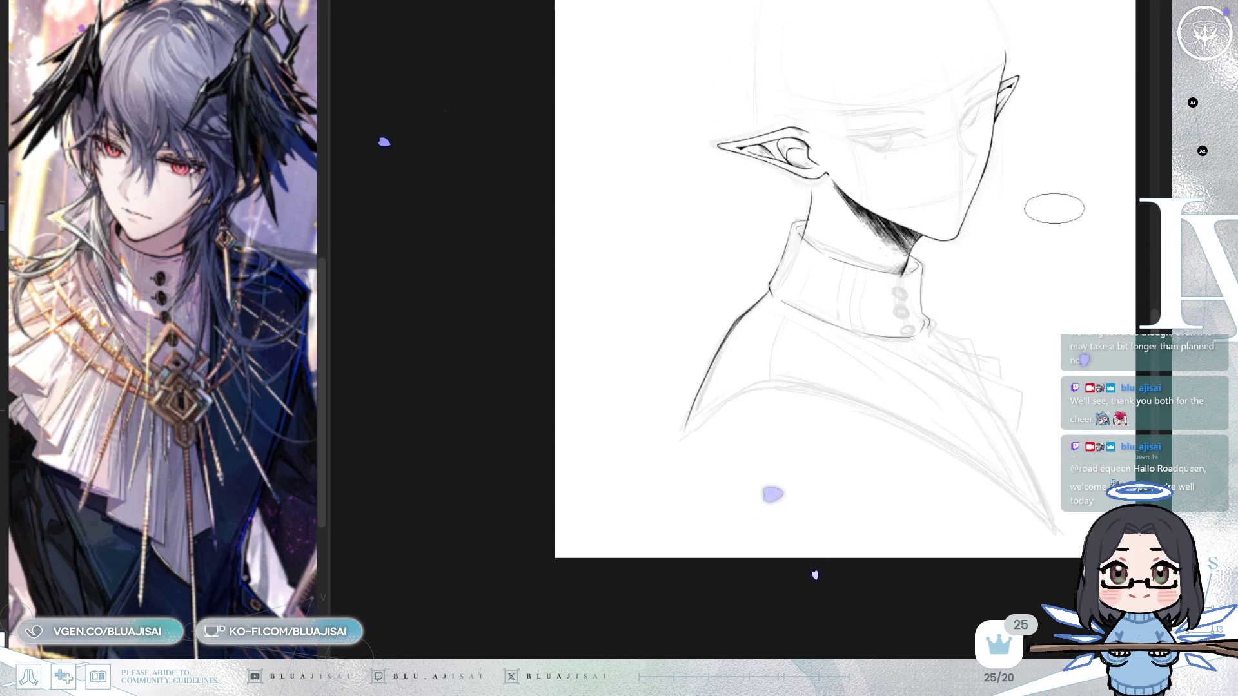
scroll(949, 298, up, 5)
scroll(684, 291, down, 2)
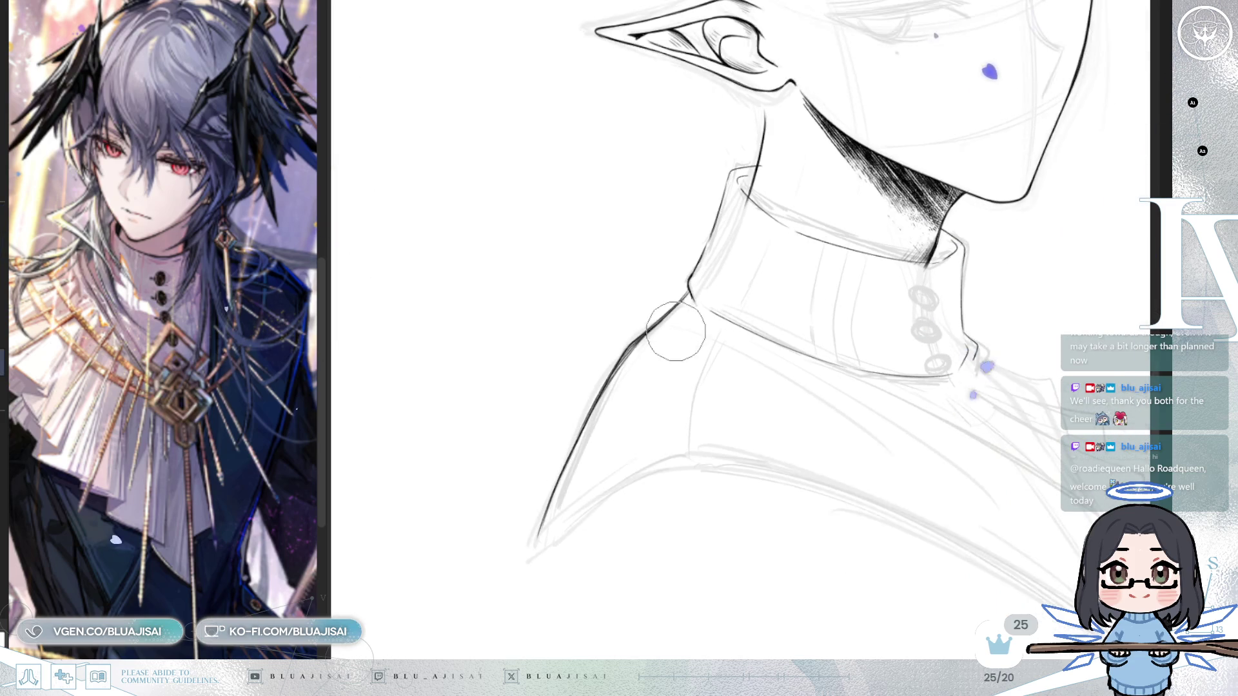
scroll(683, 406, up, 2)
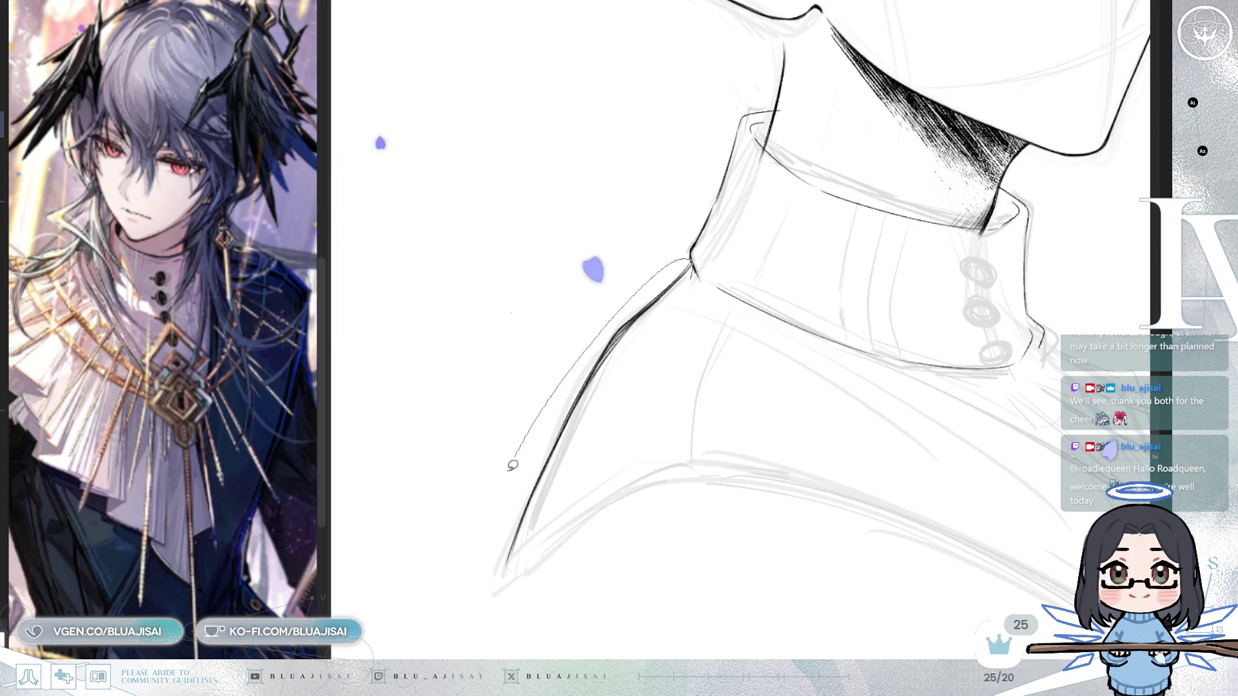
drag(523, 442, 686, 284)
key(ctrl+t)
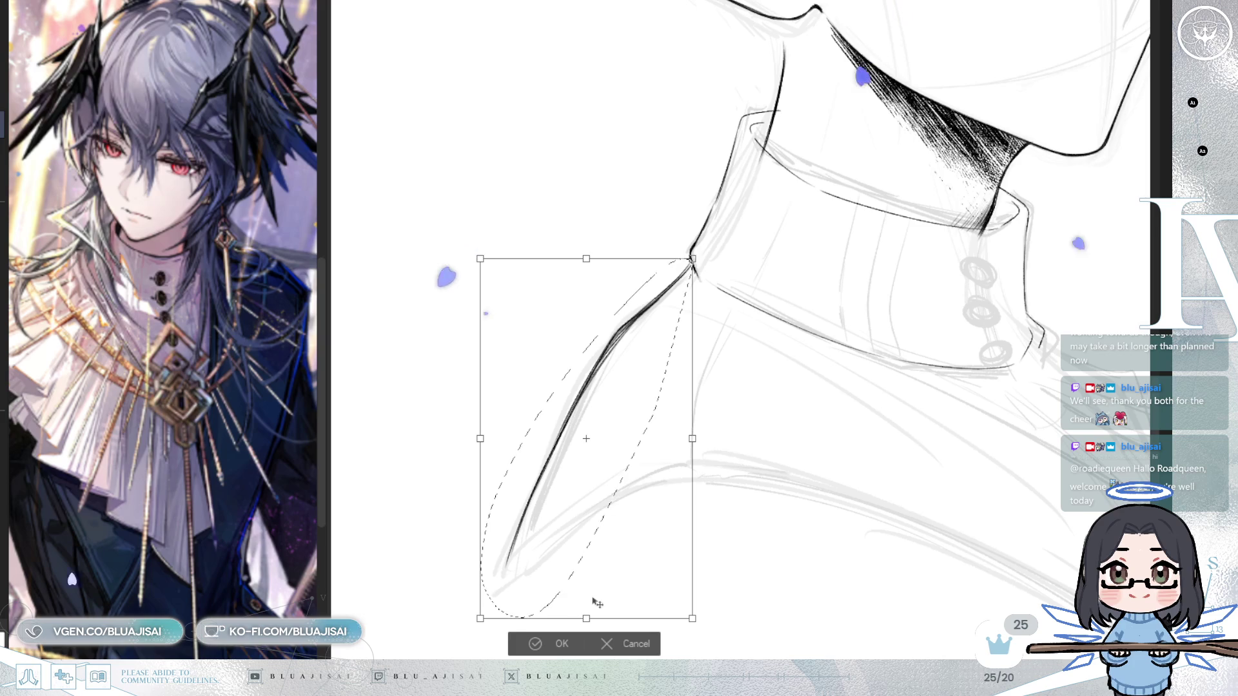
drag(587, 619, 637, 605)
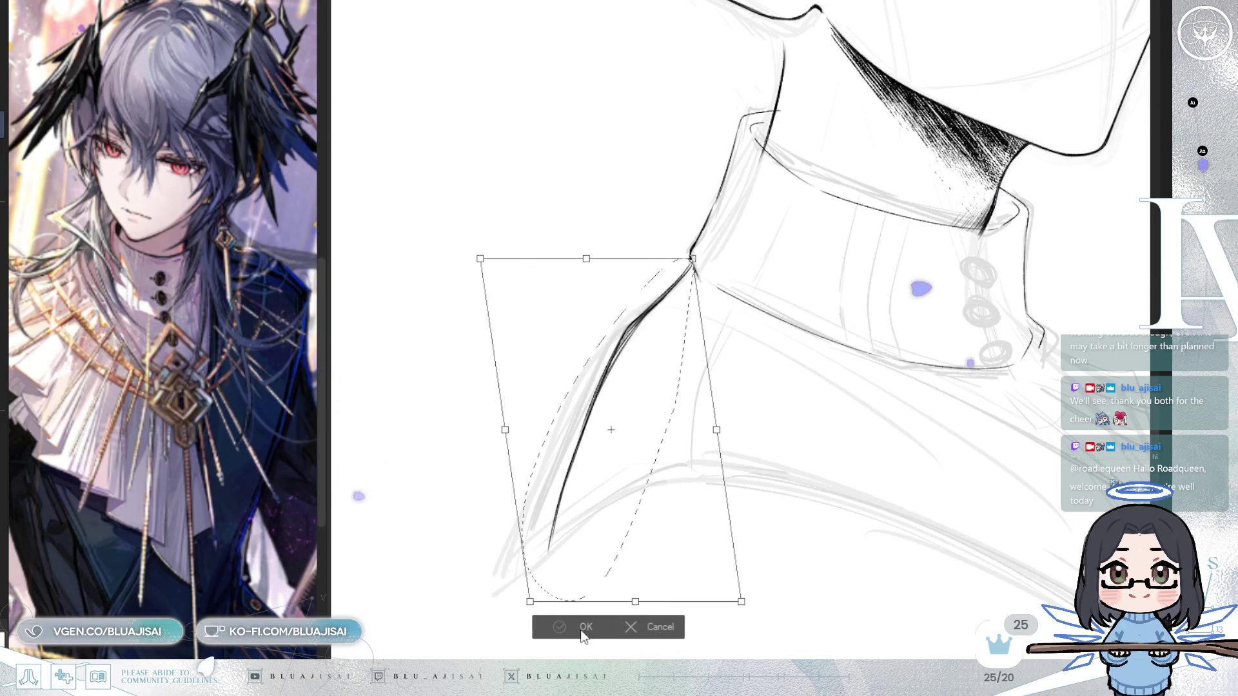
click(554, 627)
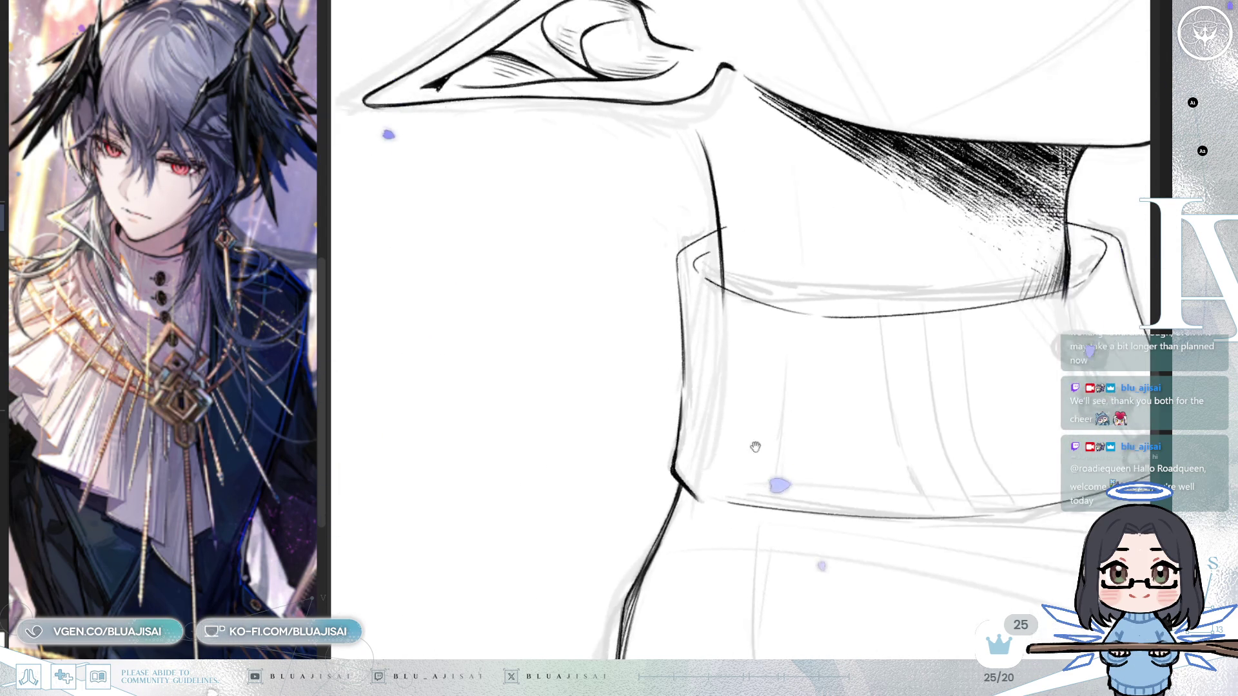
- Pan to the collar buttons and lighten the hatching near the collar's top corner
drag(753, 445, 714, 356)
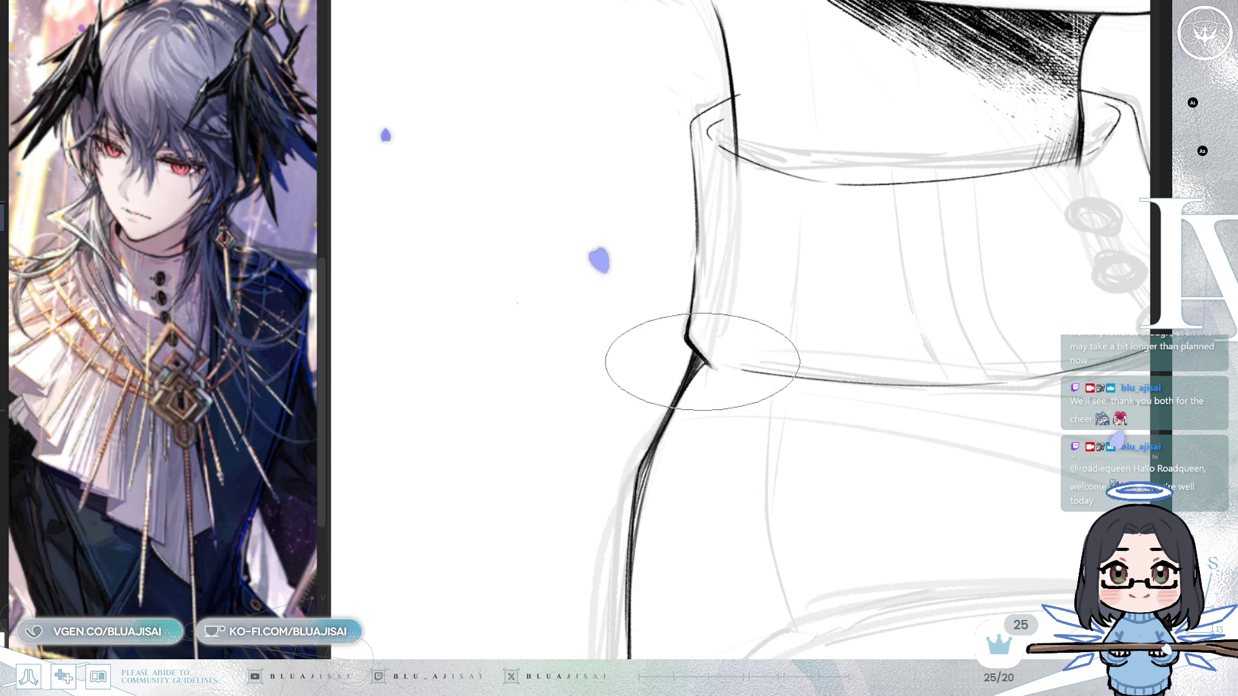
scroll(724, 277, up, 3)
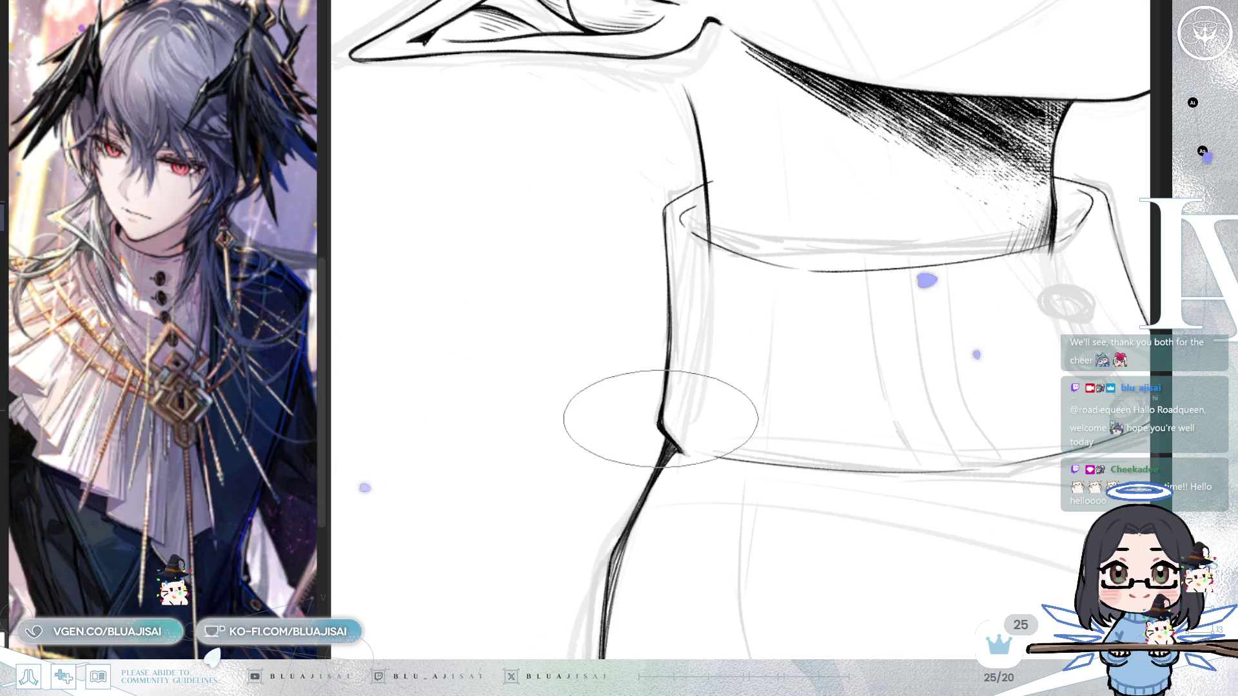
scroll(664, 278, up, 4)
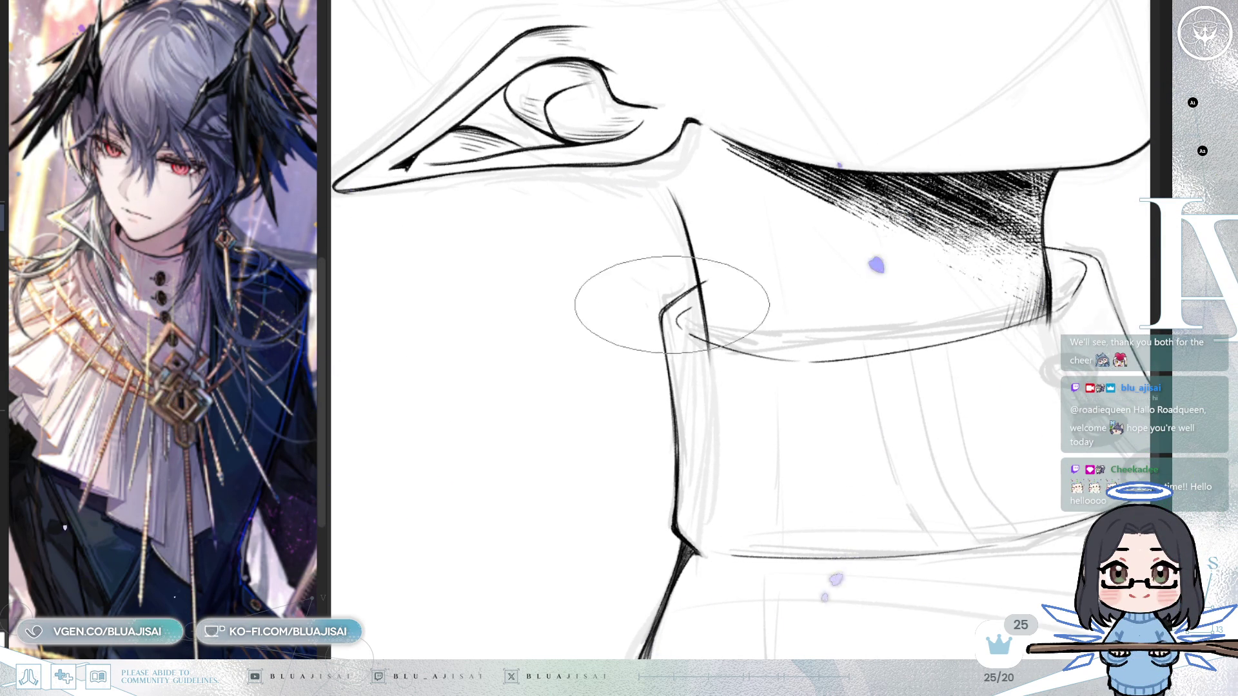
mouse_move(961, 383)
mouse_down()
mouse_move(634, 363)
mouse_move(677, 434)
mouse_move(772, 261)
mouse_up()
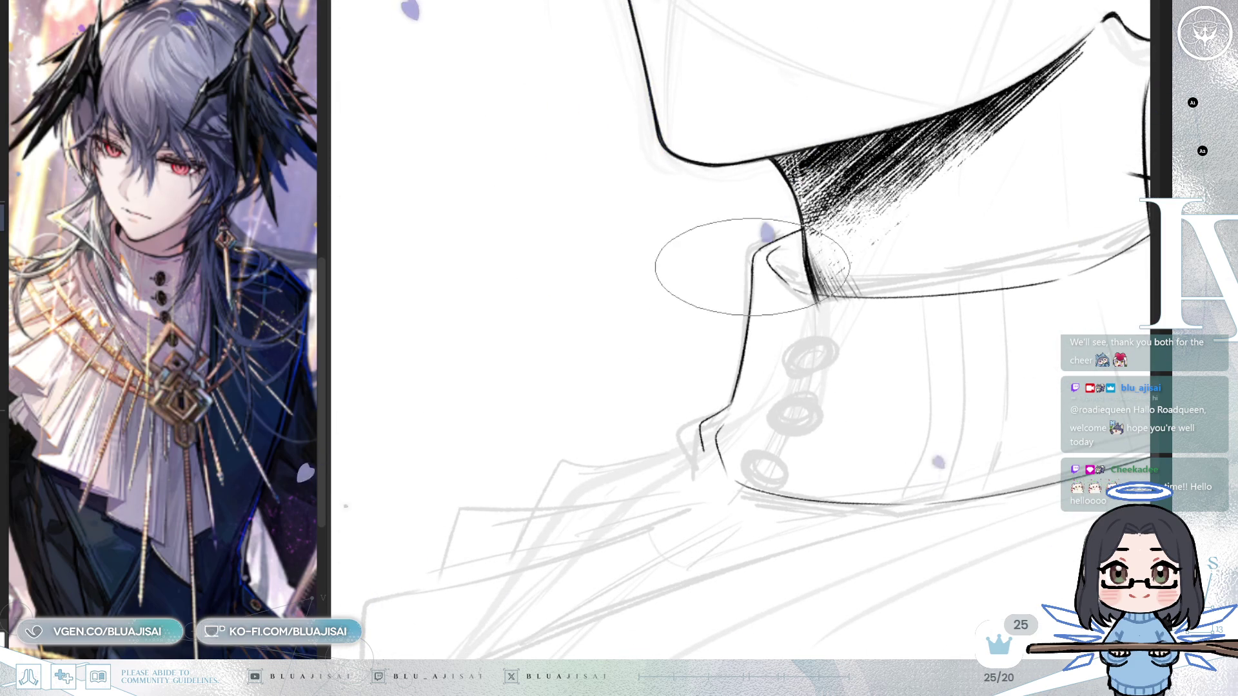
drag(742, 252, 807, 228)
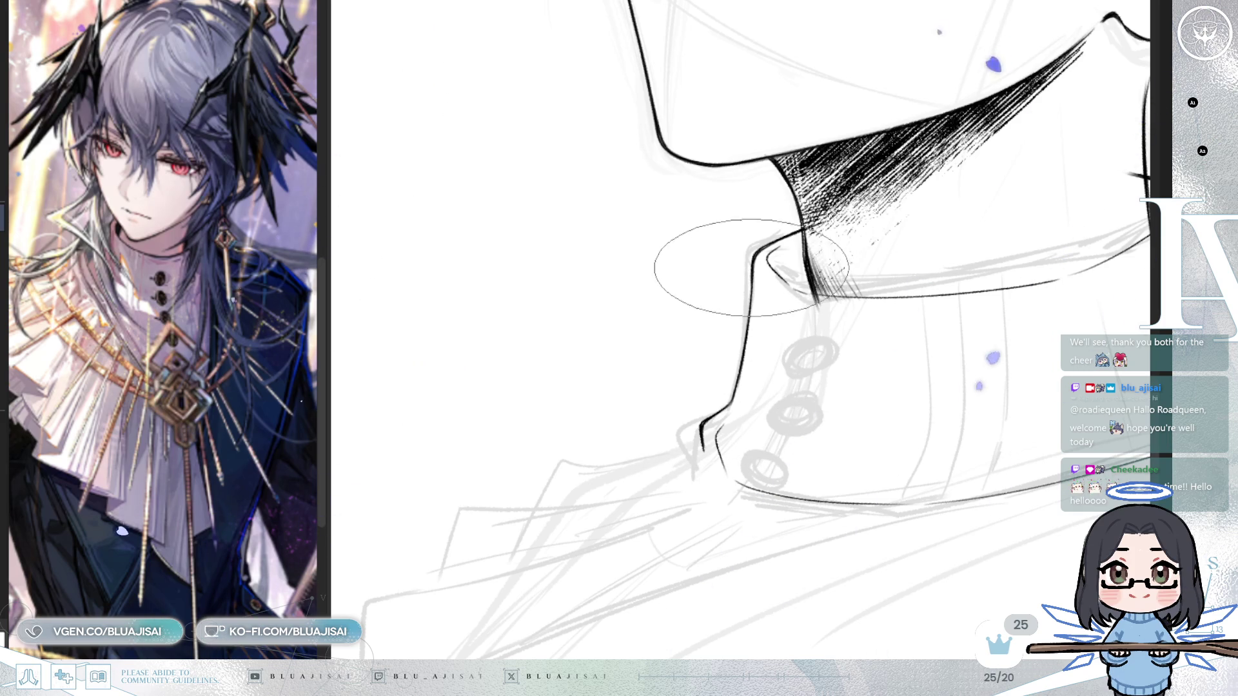
drag(769, 256, 838, 323)
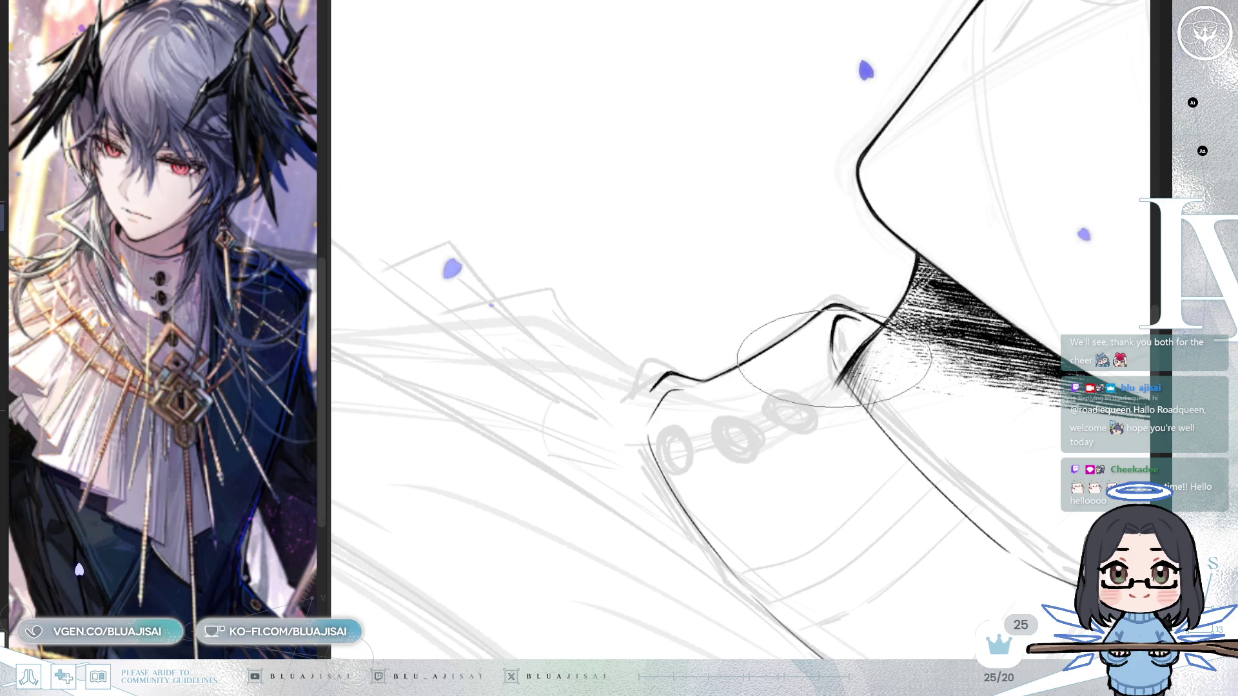
- Rotate the canvas to level the collar, then turn it back so the head sits upright
mouse_move(832, 333)
mouse_down()
mouse_move(877, 420)
mouse_move(817, 220)
mouse_up()
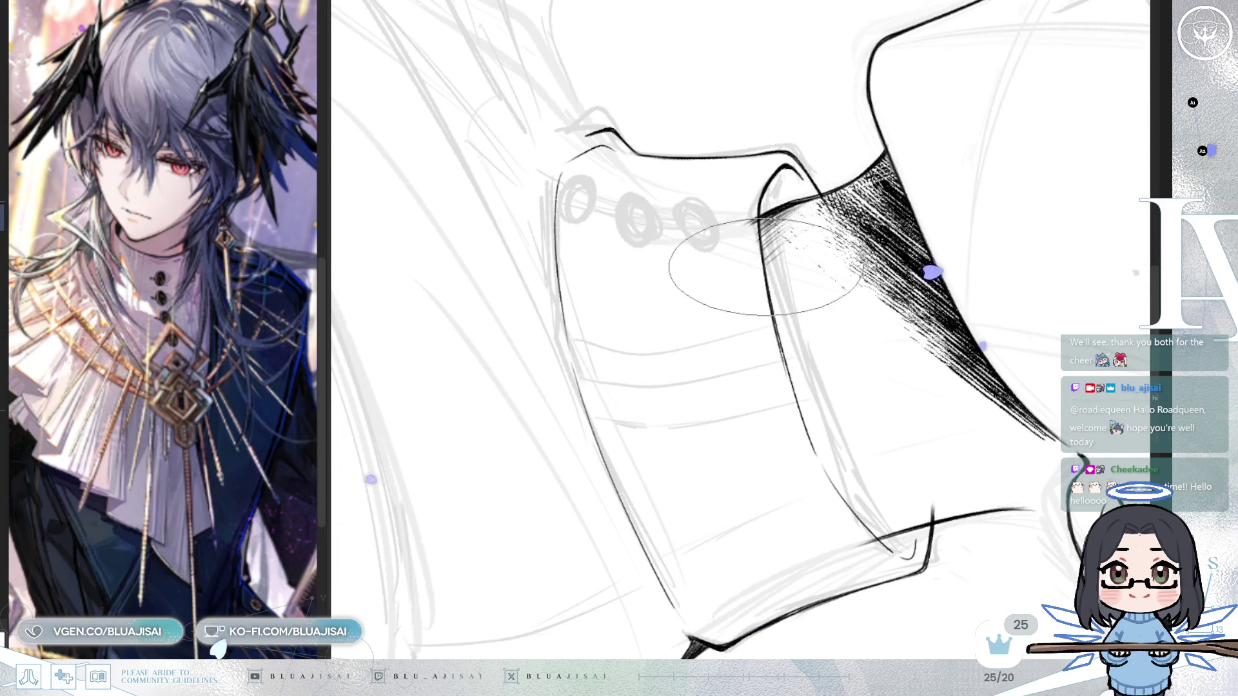
mouse_move(790, 200)
mouse_down()
mouse_move(797, 184)
mouse_move(798, 344)
mouse_move(705, 276)
mouse_up()
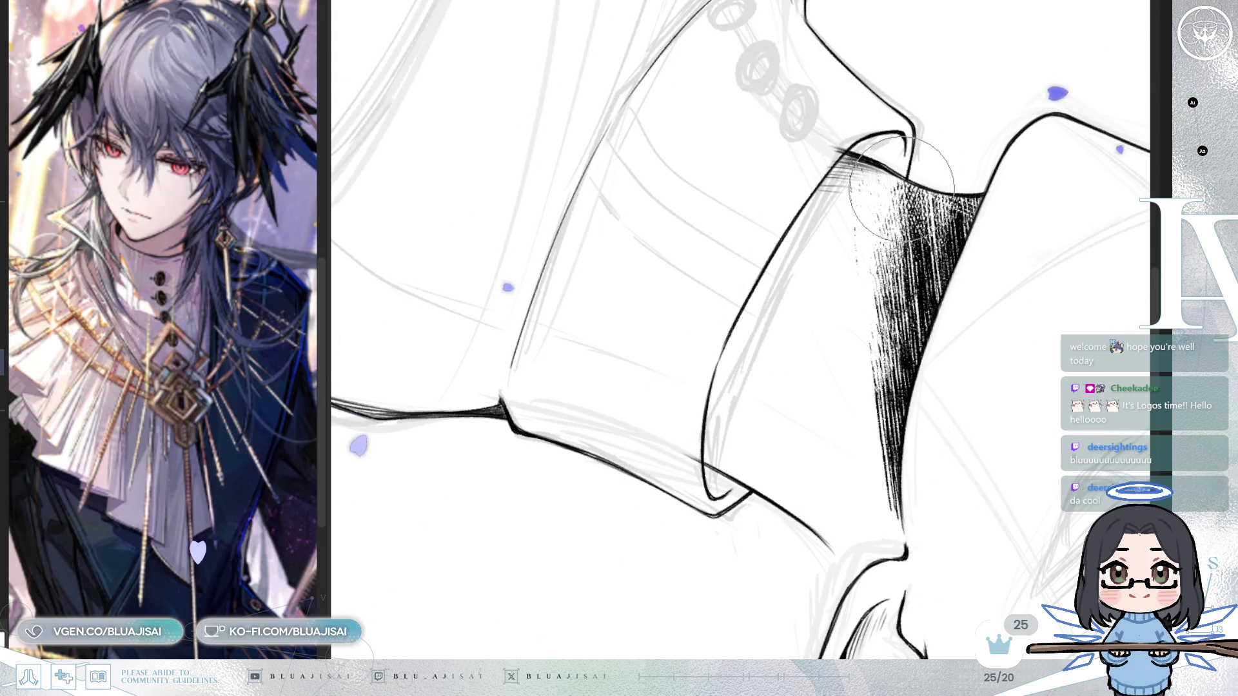
mouse_move(900, 193)
mouse_down()
mouse_move(876, 299)
mouse_move(965, 232)
mouse_move(978, 243)
mouse_move(967, 215)
mouse_move(919, 327)
mouse_move(886, 570)
mouse_up()
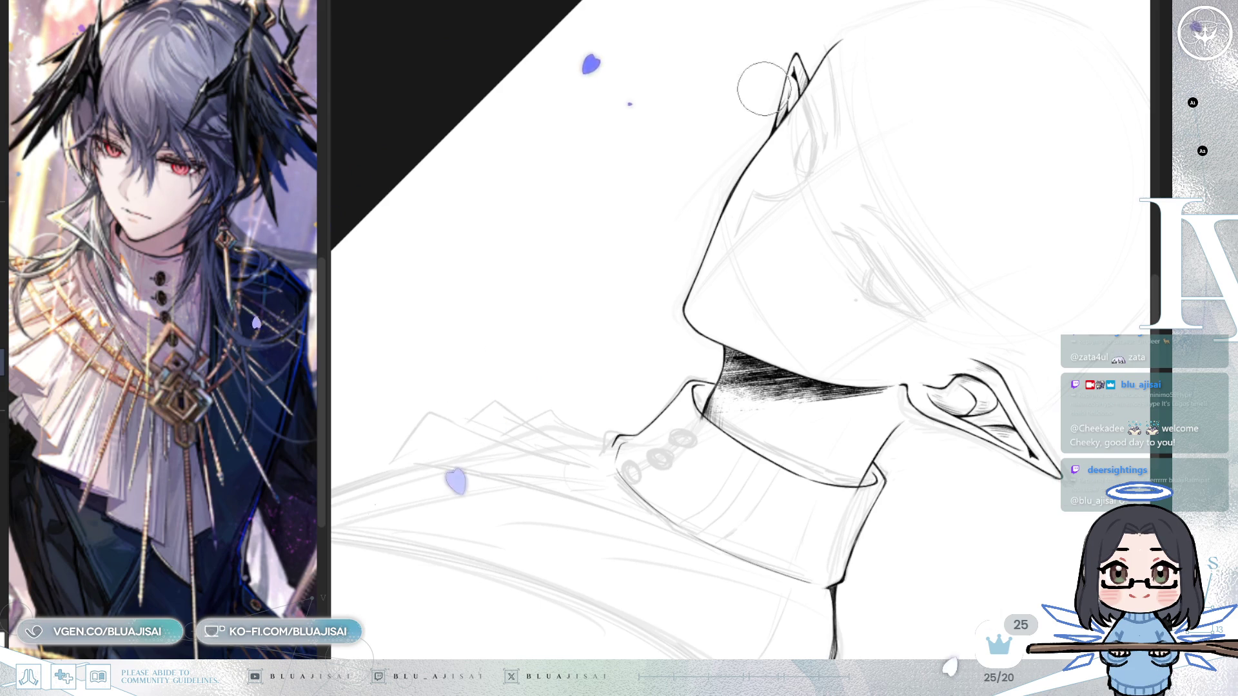
mouse_move(742, 439)
mouse_down()
mouse_move(774, 445)
mouse_move(800, 430)
mouse_move(781, 452)
mouse_up()
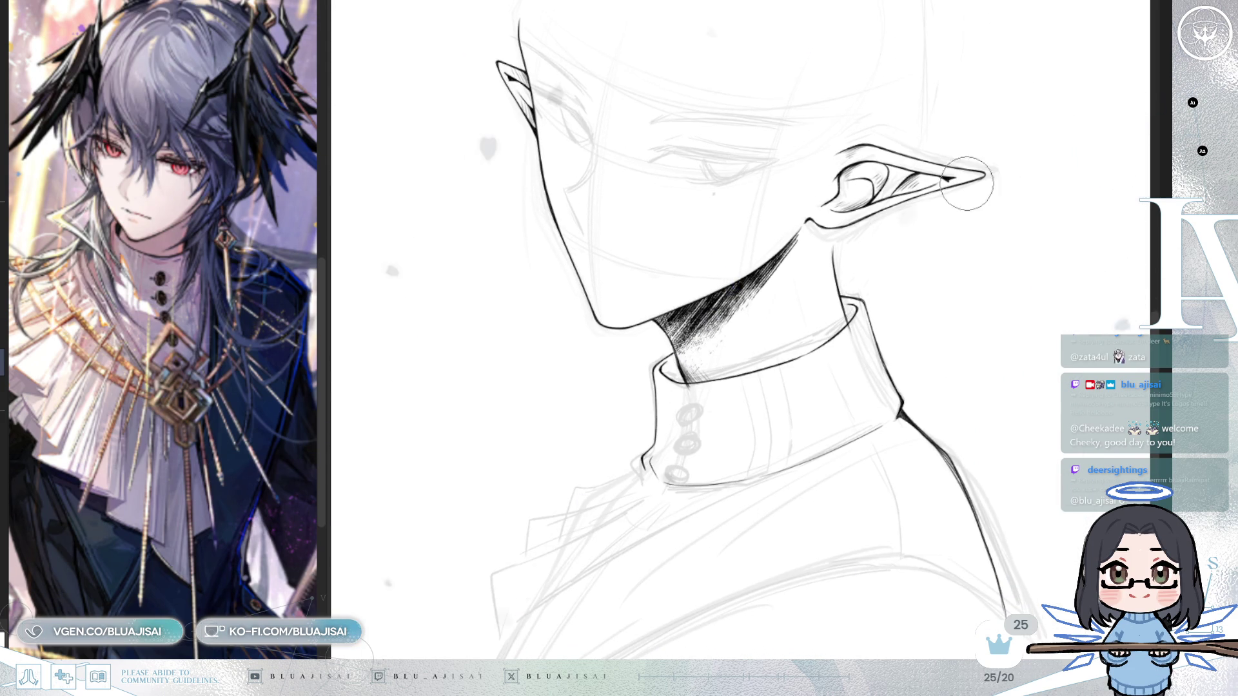
scroll(1075, 193, up, 5)
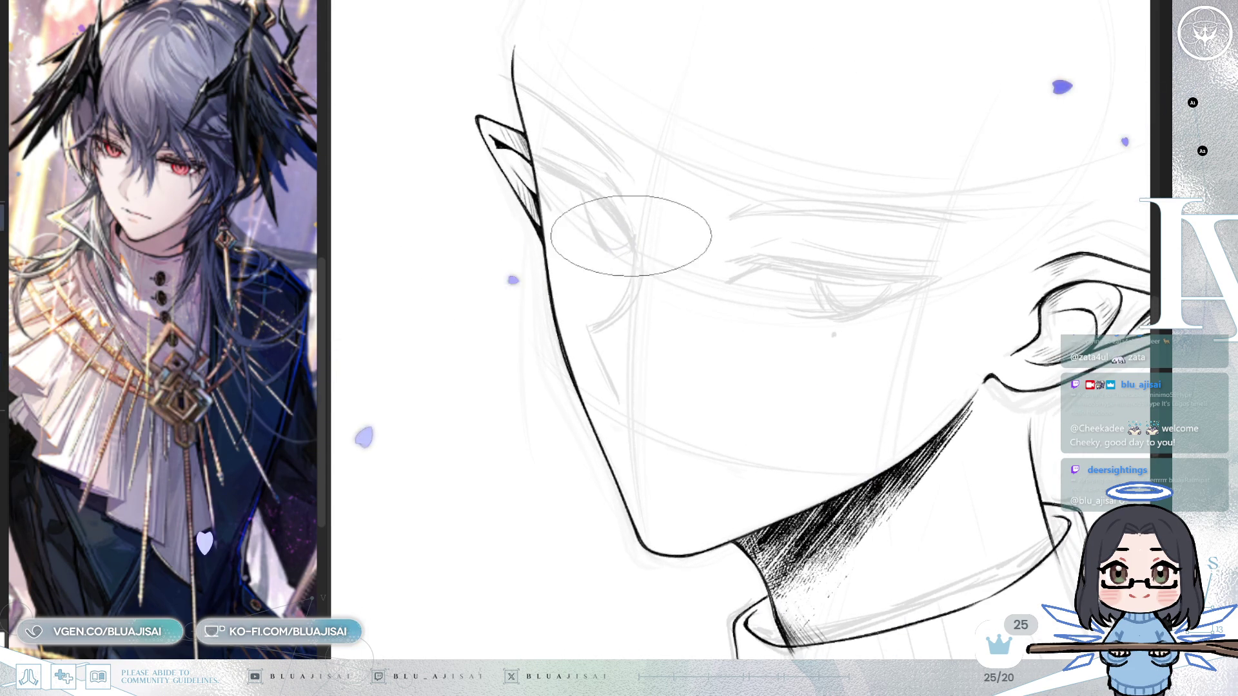
- Mirror the canvas and take back, then restore, the stroke running down from the nose
scroll(633, 241, up, 1)
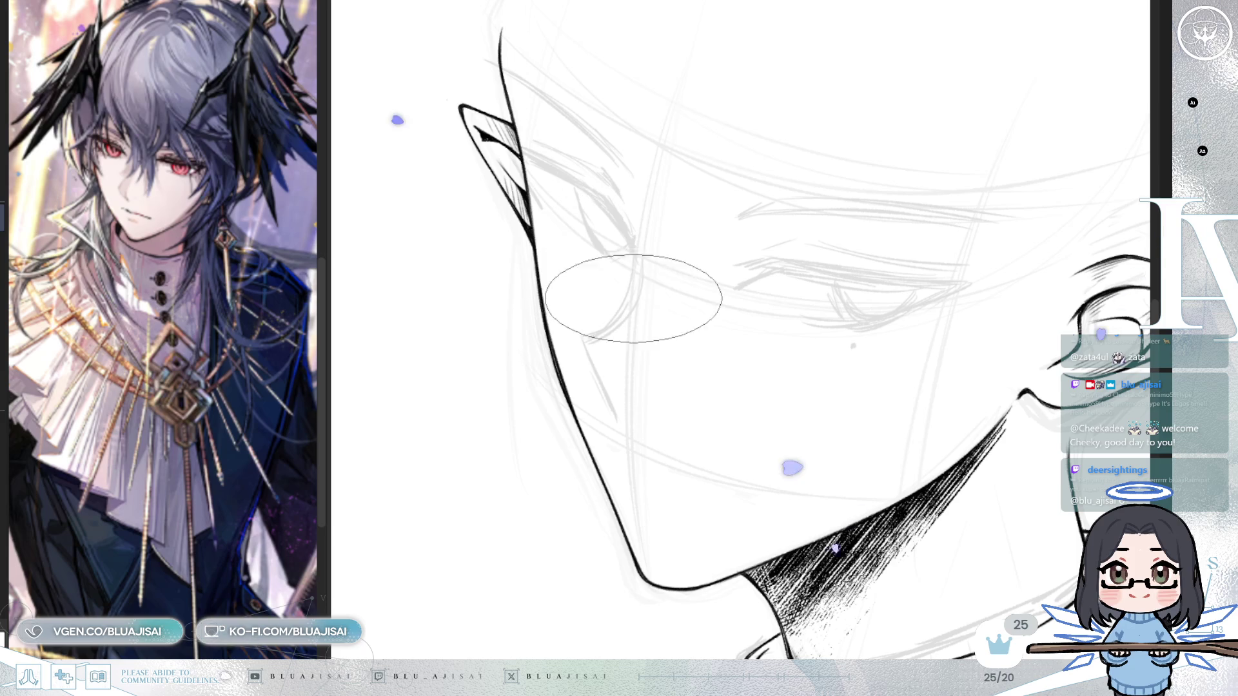
key(h)
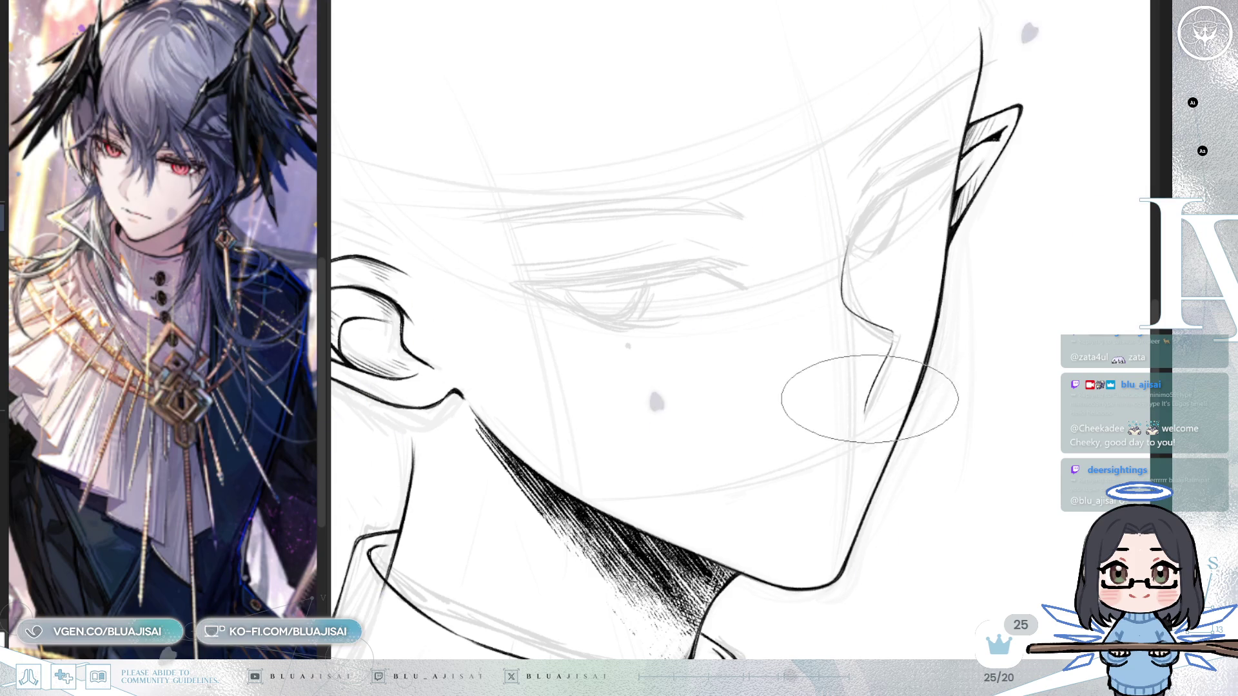
key(ctrl+z)
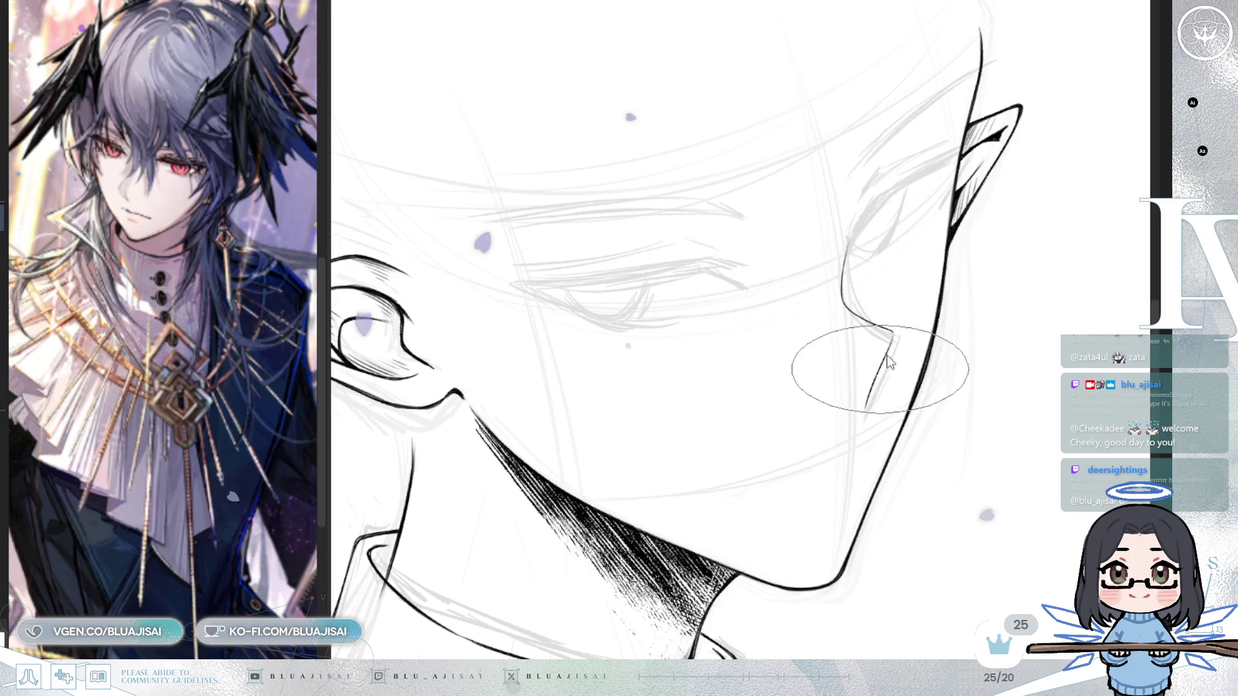
key(ctrl+y)
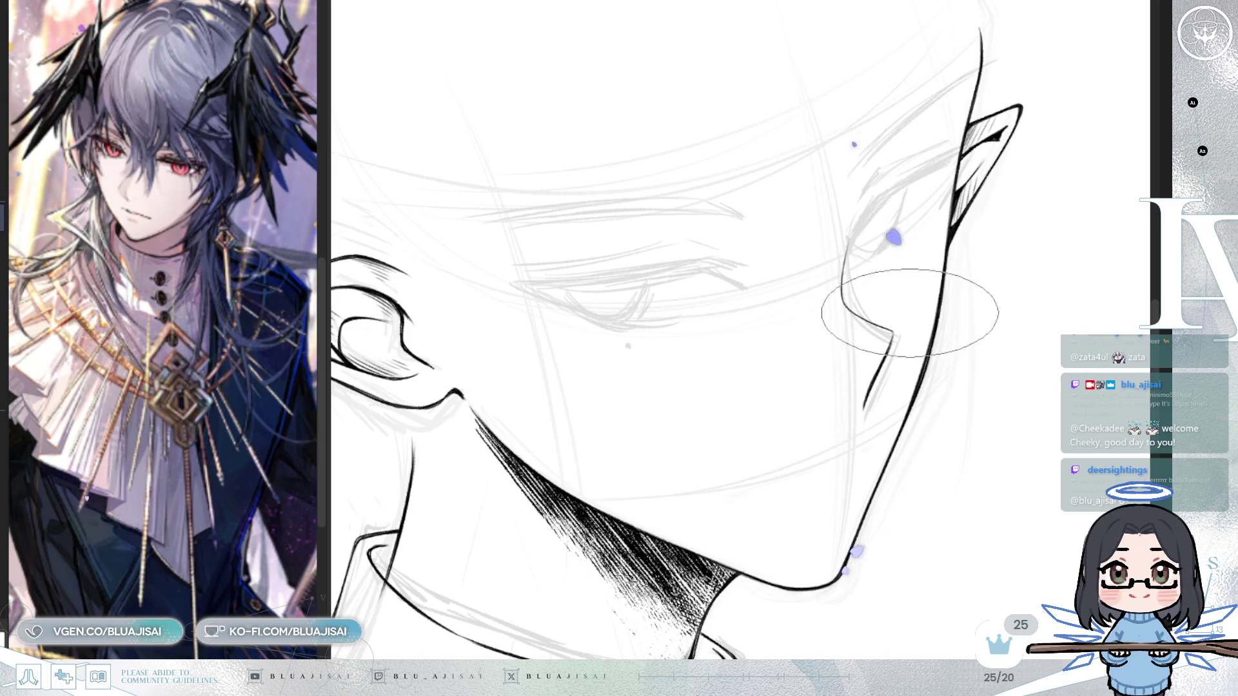
- Rotate the view so the face stands upright with the ear and jaw line visible
drag(936, 313, 848, 286)
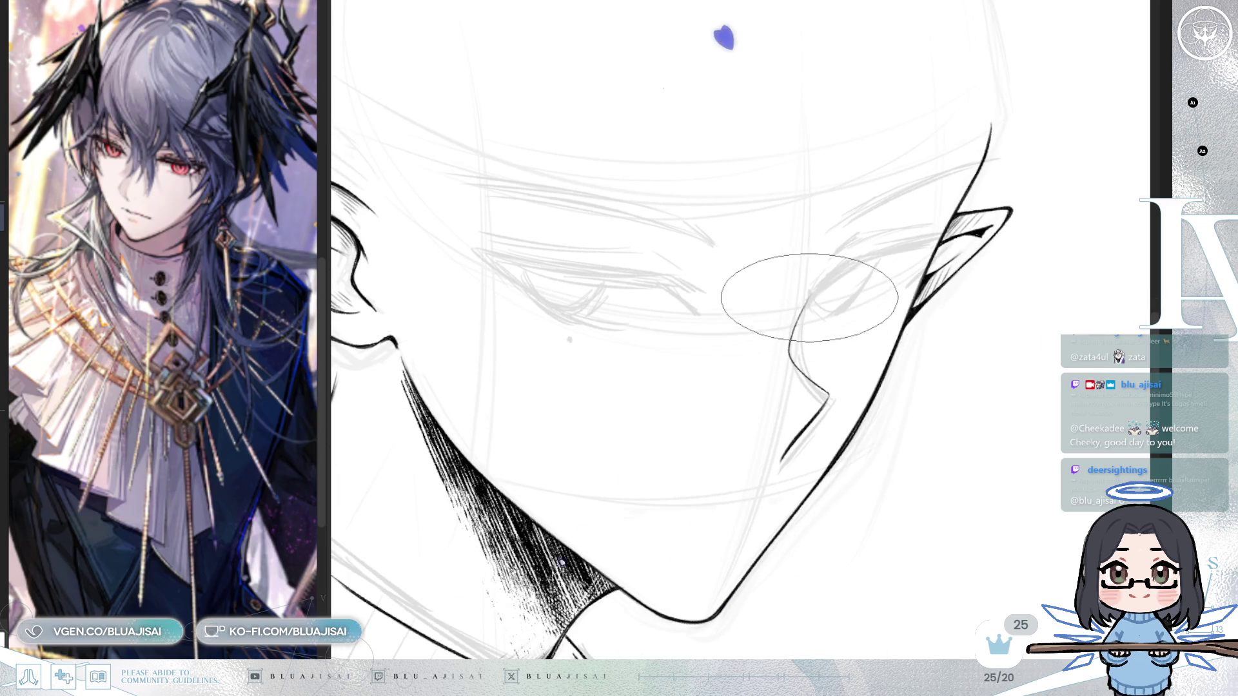
mouse_move(729, 346)
mouse_down()
mouse_move(704, 337)
mouse_move(792, 376)
mouse_up()
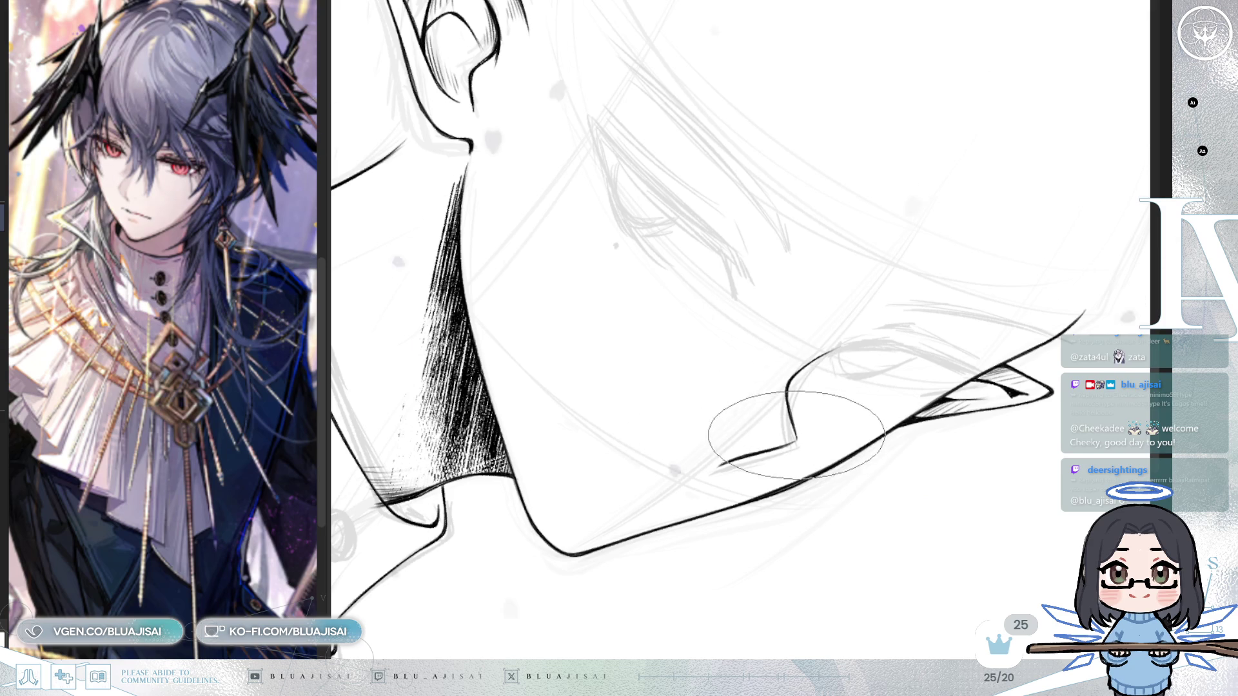
drag(815, 426, 644, 359)
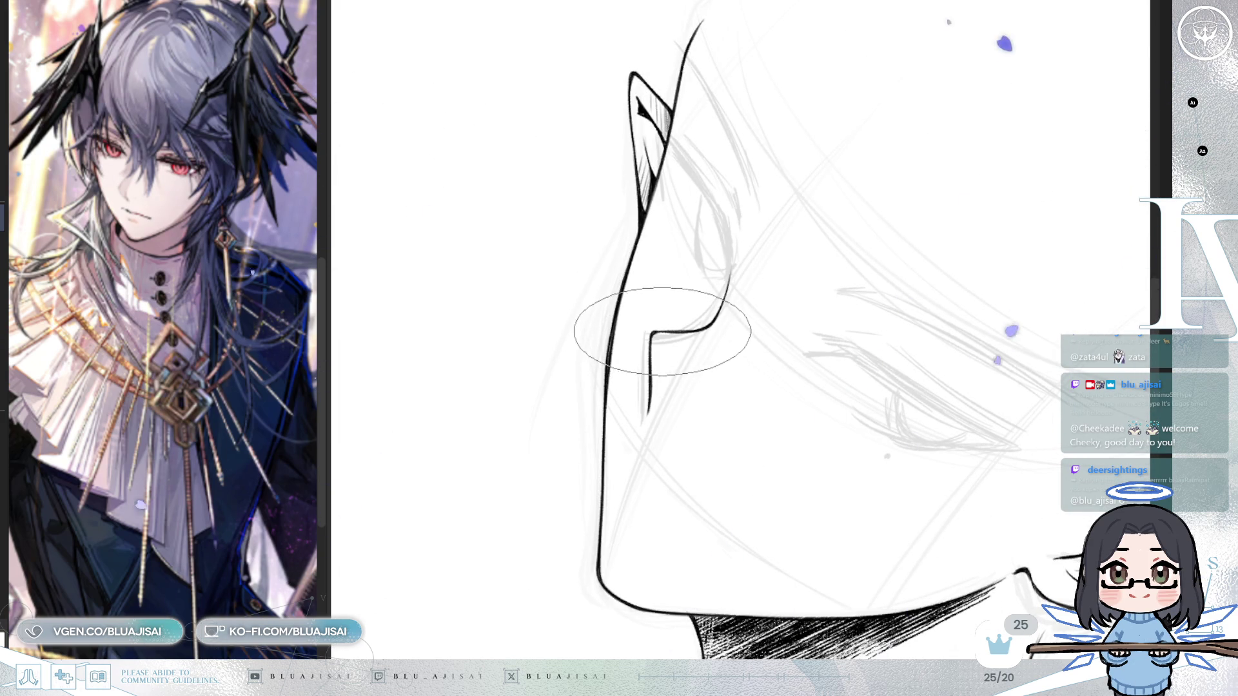
mouse_move(655, 333)
mouse_down()
mouse_move(941, 240)
mouse_move(951, 221)
mouse_move(703, 327)
mouse_move(594, 348)
mouse_up()
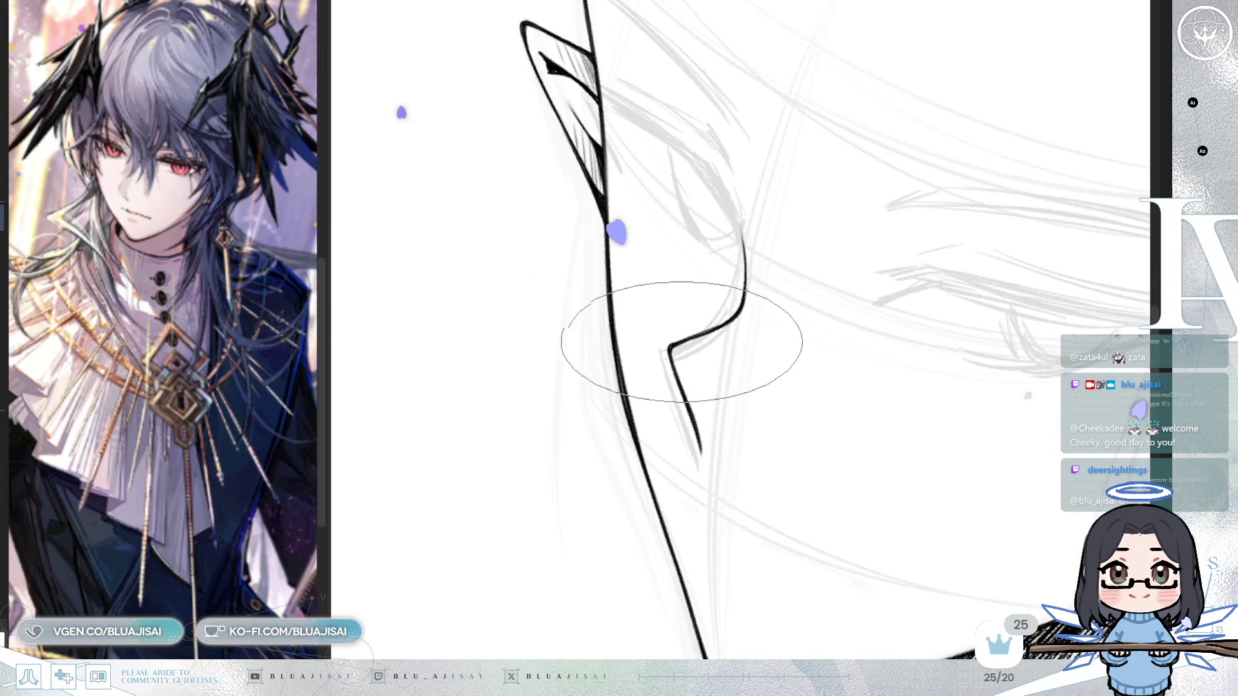
mouse_move(724, 326)
mouse_down()
mouse_move(985, 224)
mouse_move(967, 281)
mouse_up()
scroll(815, 353, up, 3)
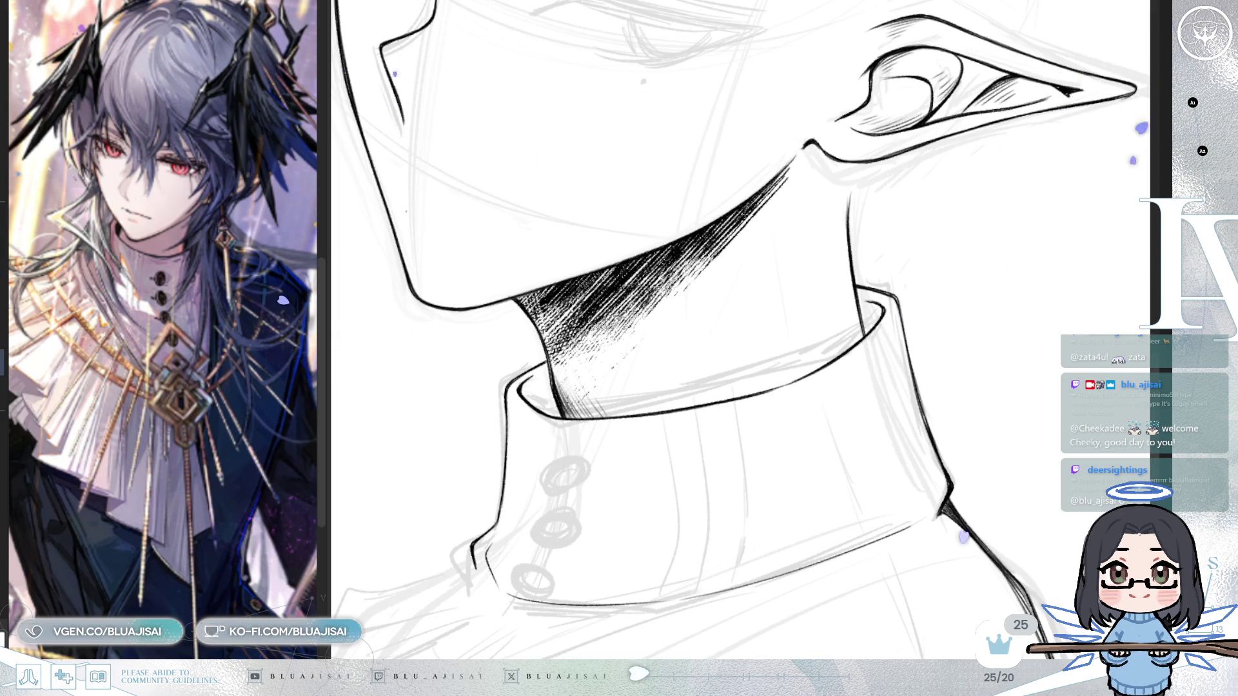
drag(668, 352, 815, 277)
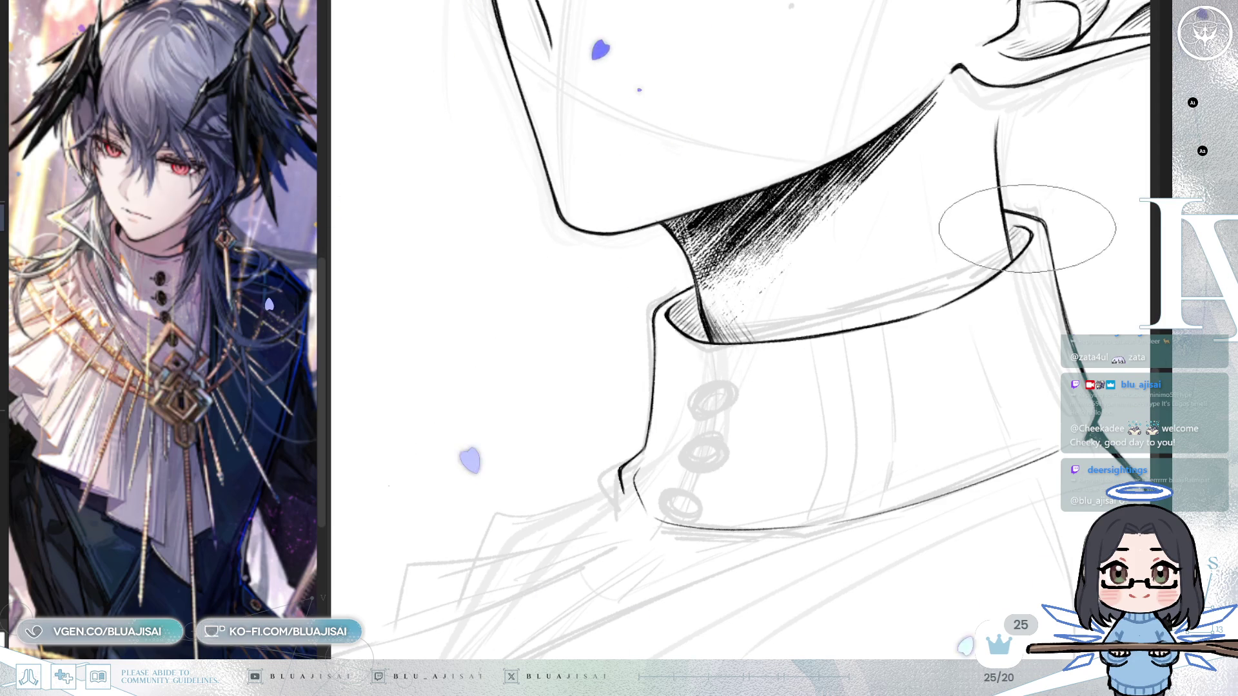
- Zoom out, mirror the canvas to check, and widen the panel so the close-up reference is larger
scroll(999, 284, down, 1)
scroll(934, 383, down, 2)
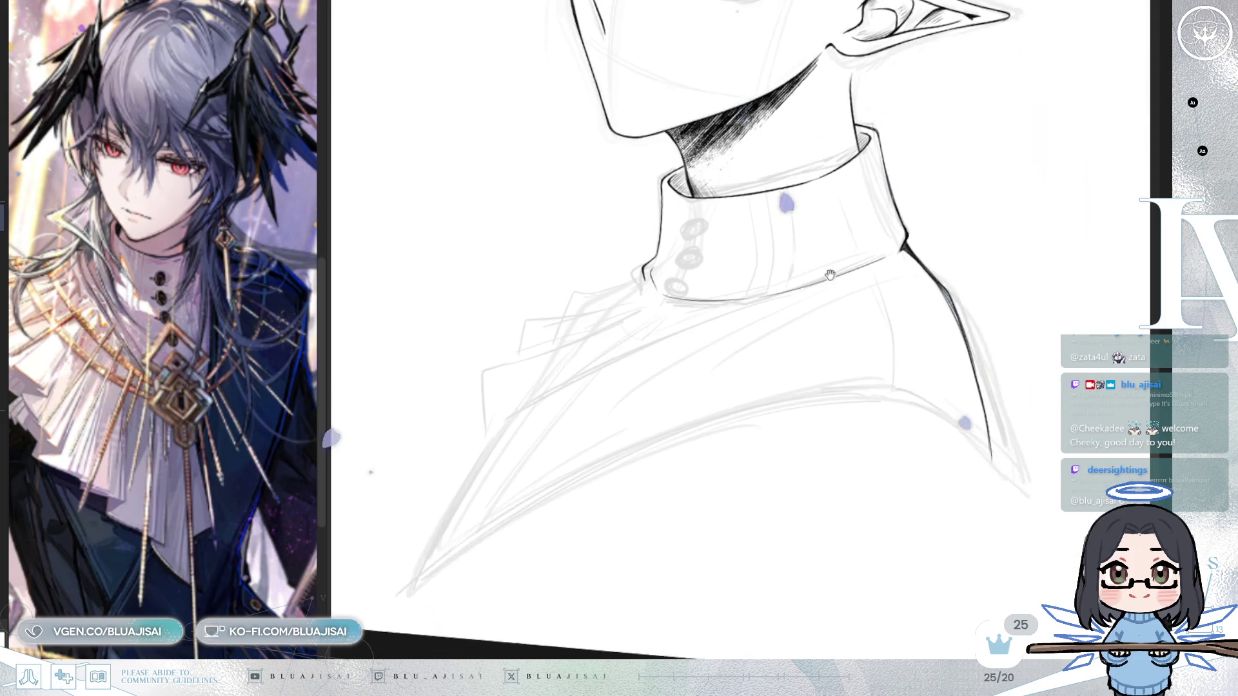
scroll(912, 322, down, 3)
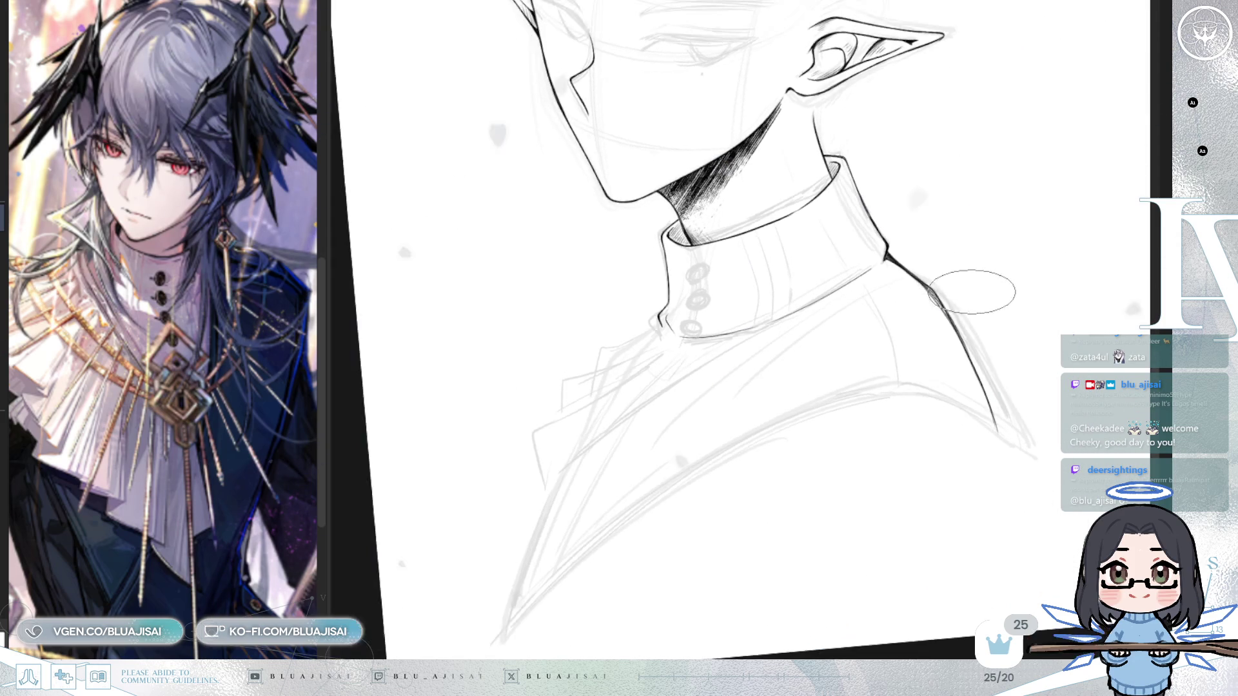
scroll(812, 372, down, 1)
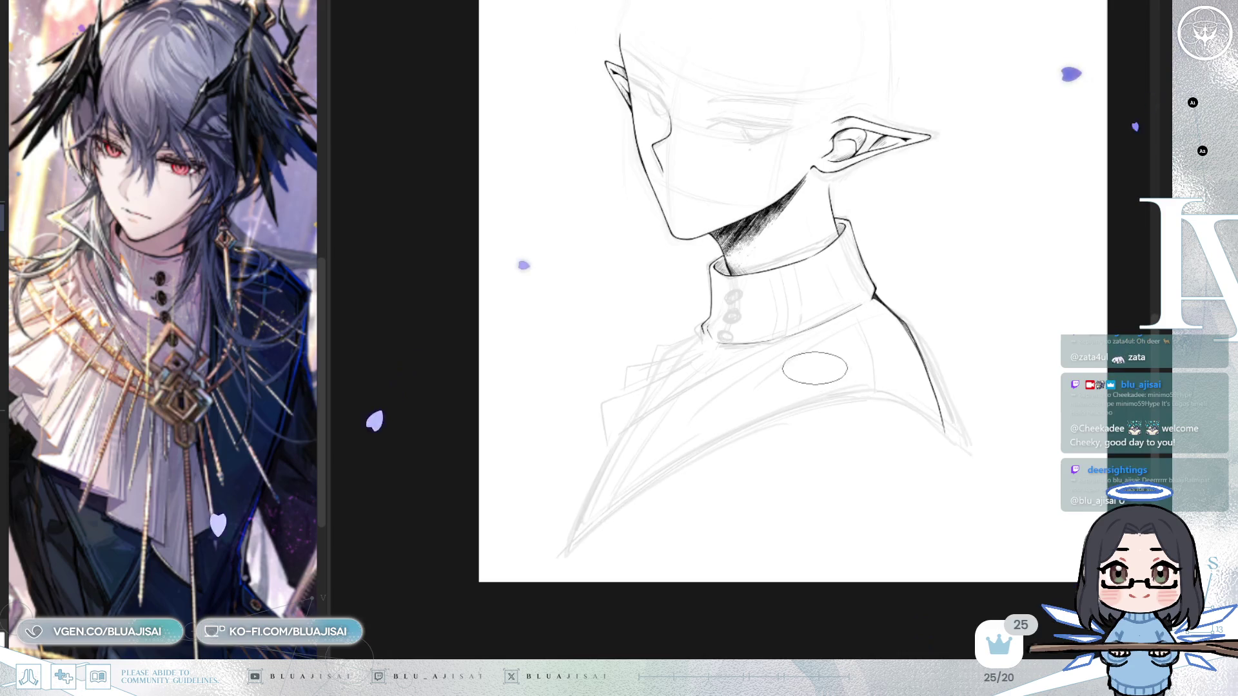
key(h)
key(h)
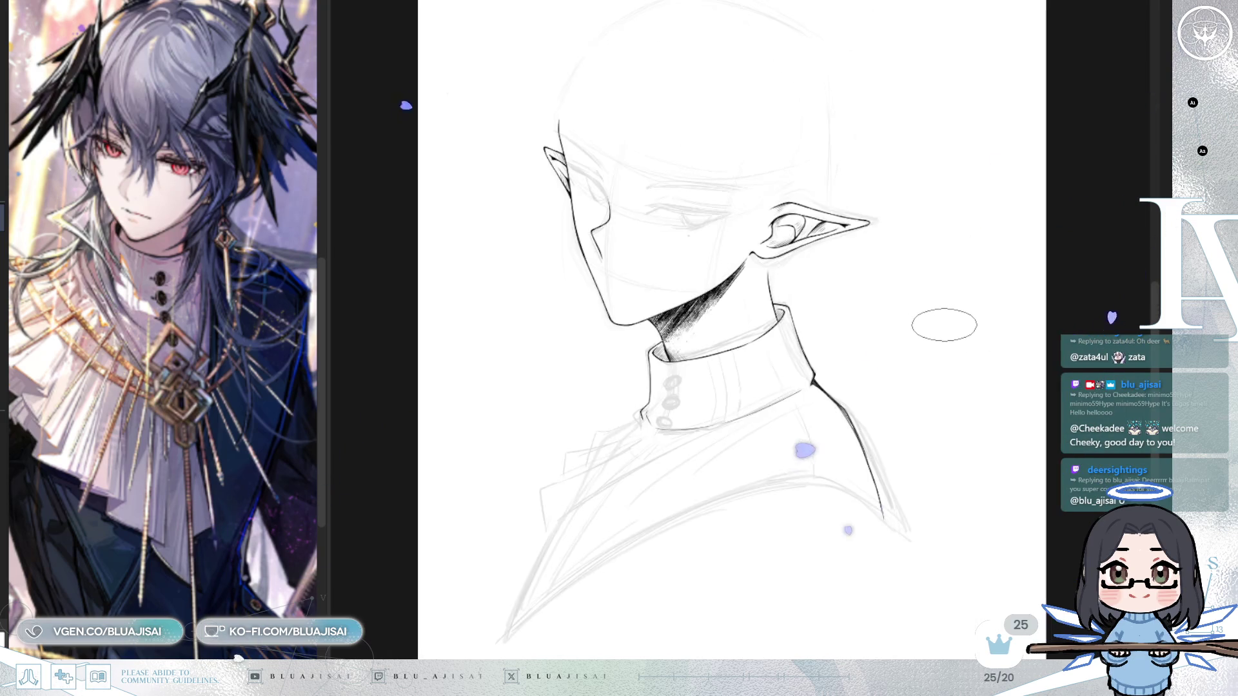
drag(328, 252, 492, 240)
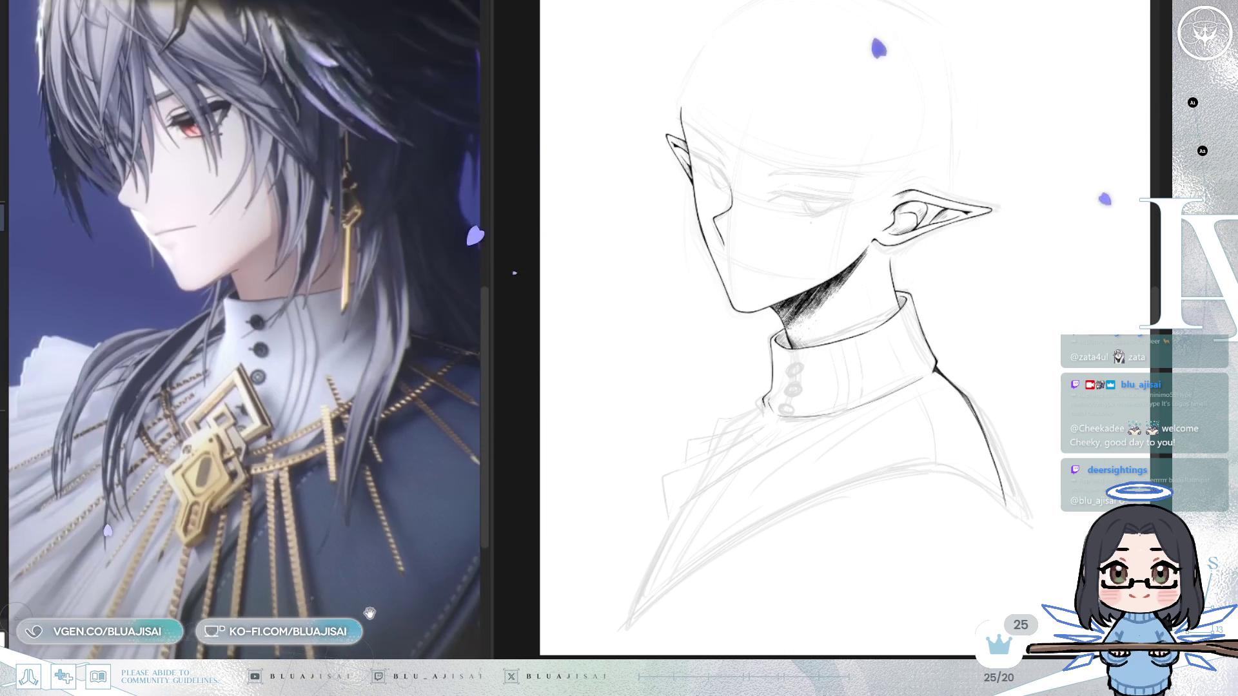
- Zoom in on the high collar to start refining its rim linework
scroll(851, 459, up, 6)
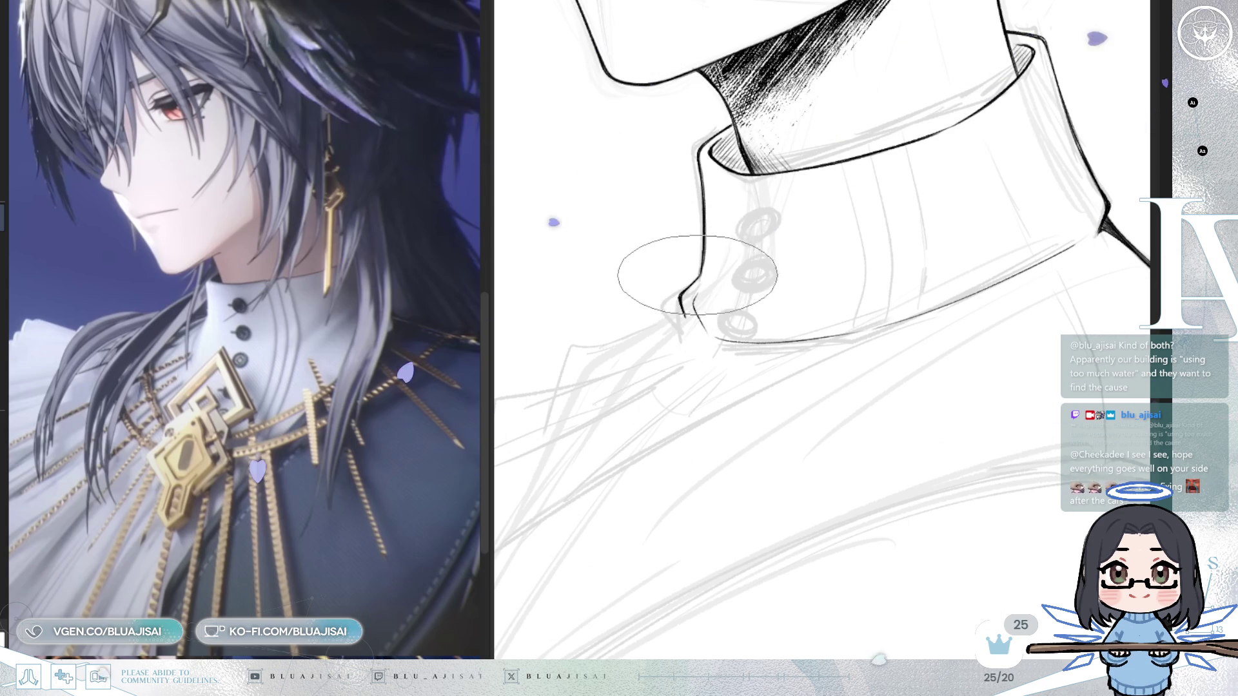
- Ink a vertical fold line down the collar, checking it in mirrored views
drag(848, 178, 815, 184)
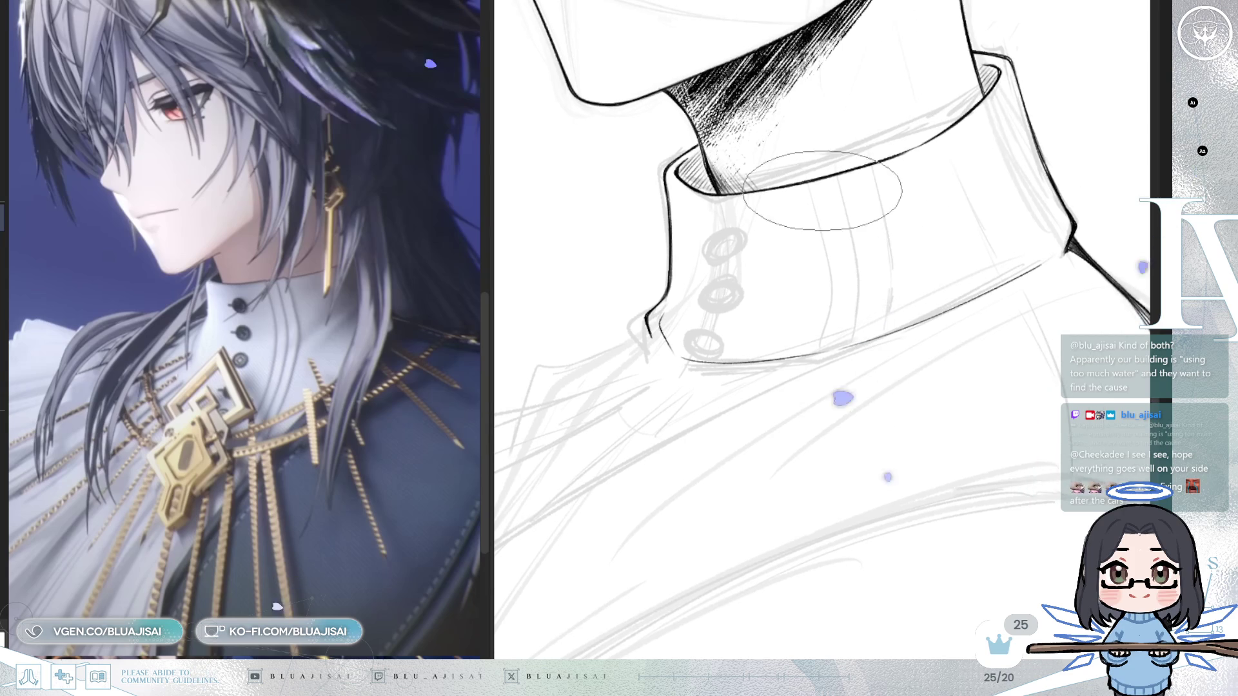
drag(826, 235, 807, 236)
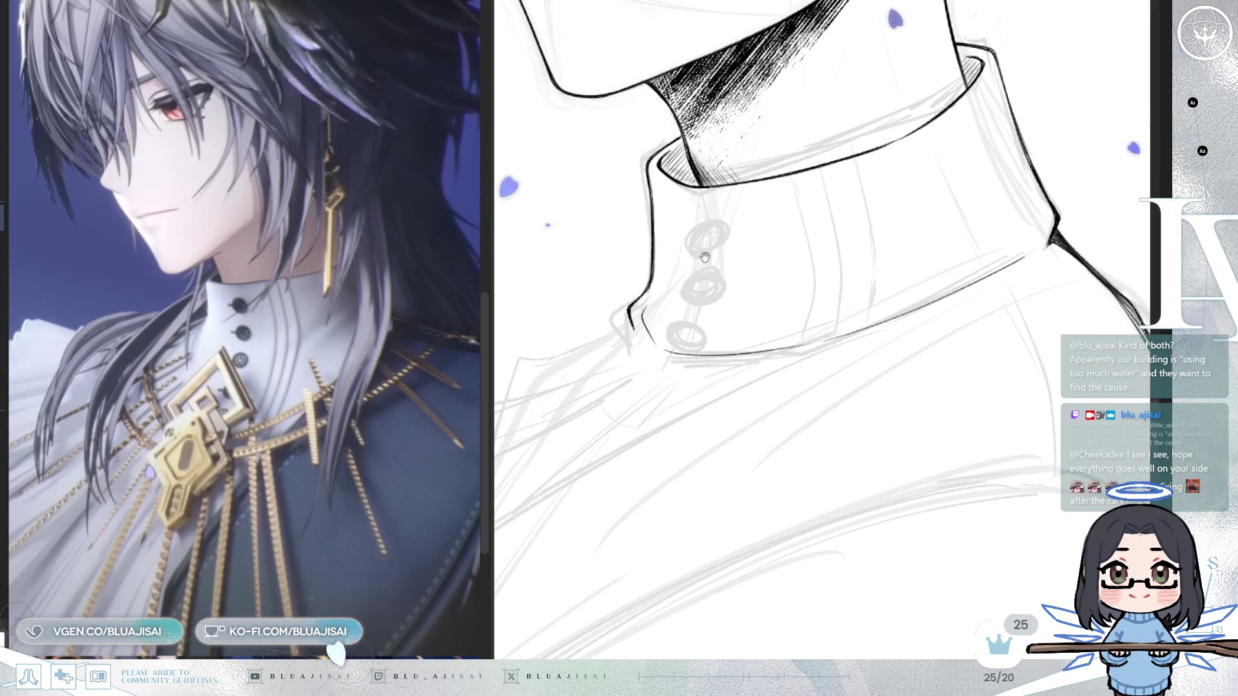
key(h)
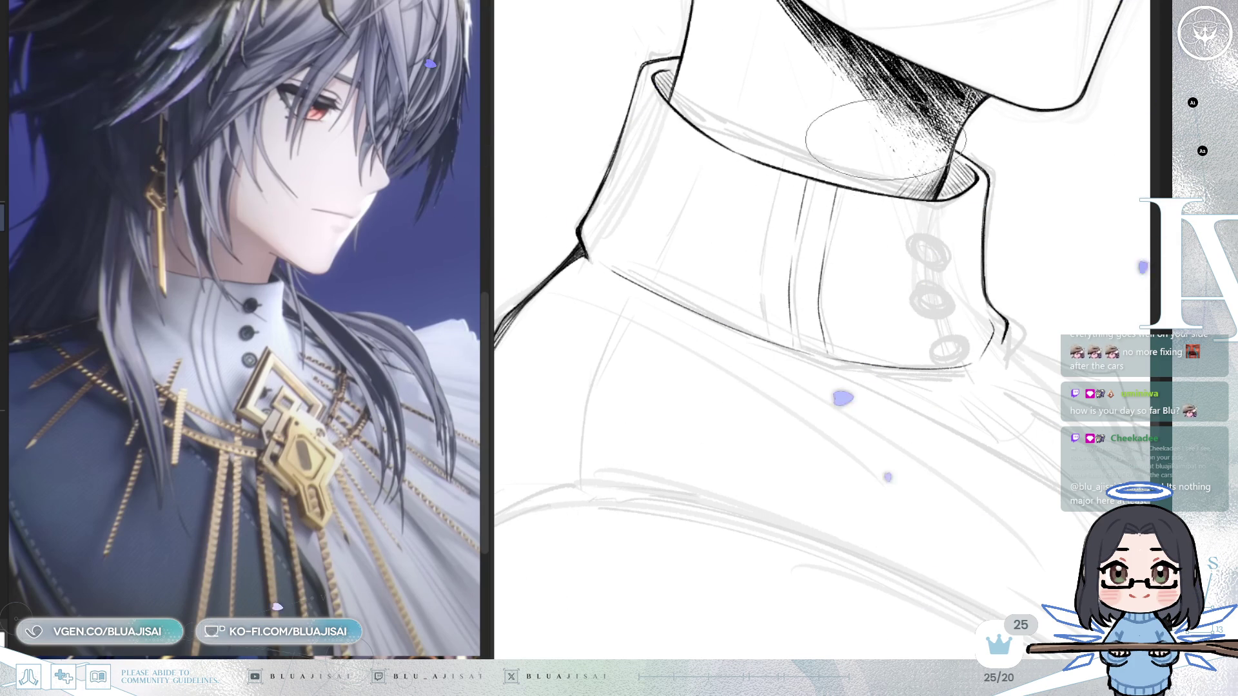
key(h)
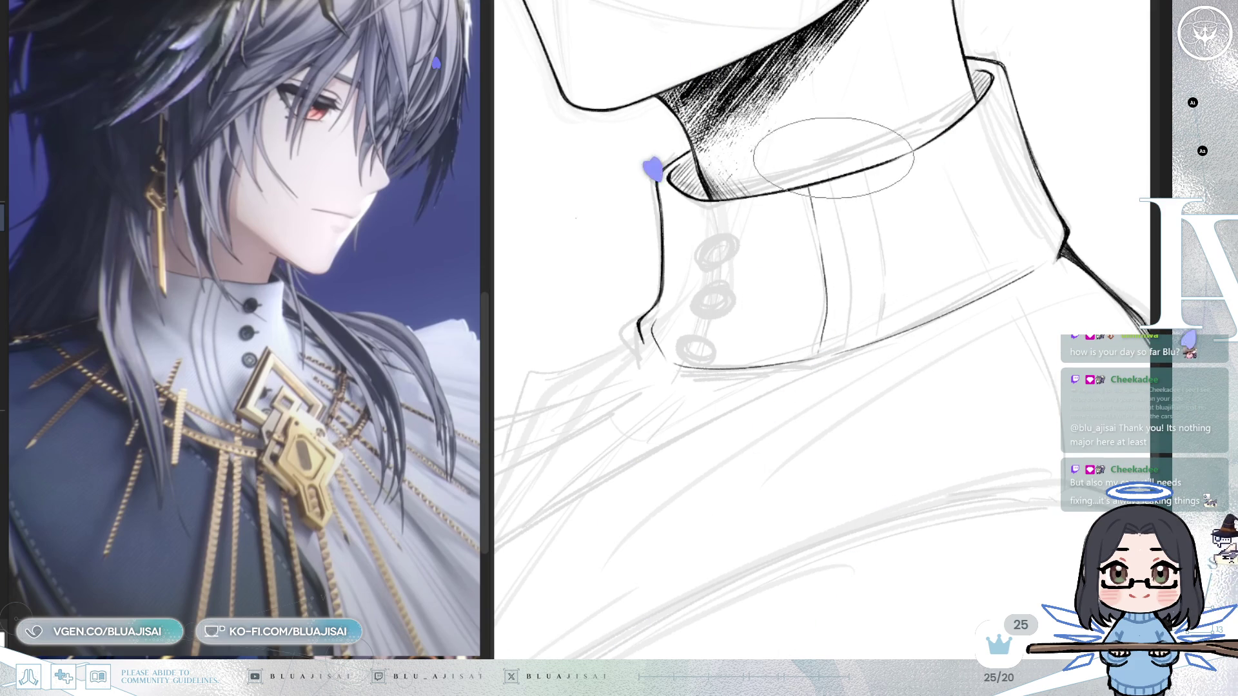
scroll(845, 161, up, 1)
drag(870, 134, 845, 218)
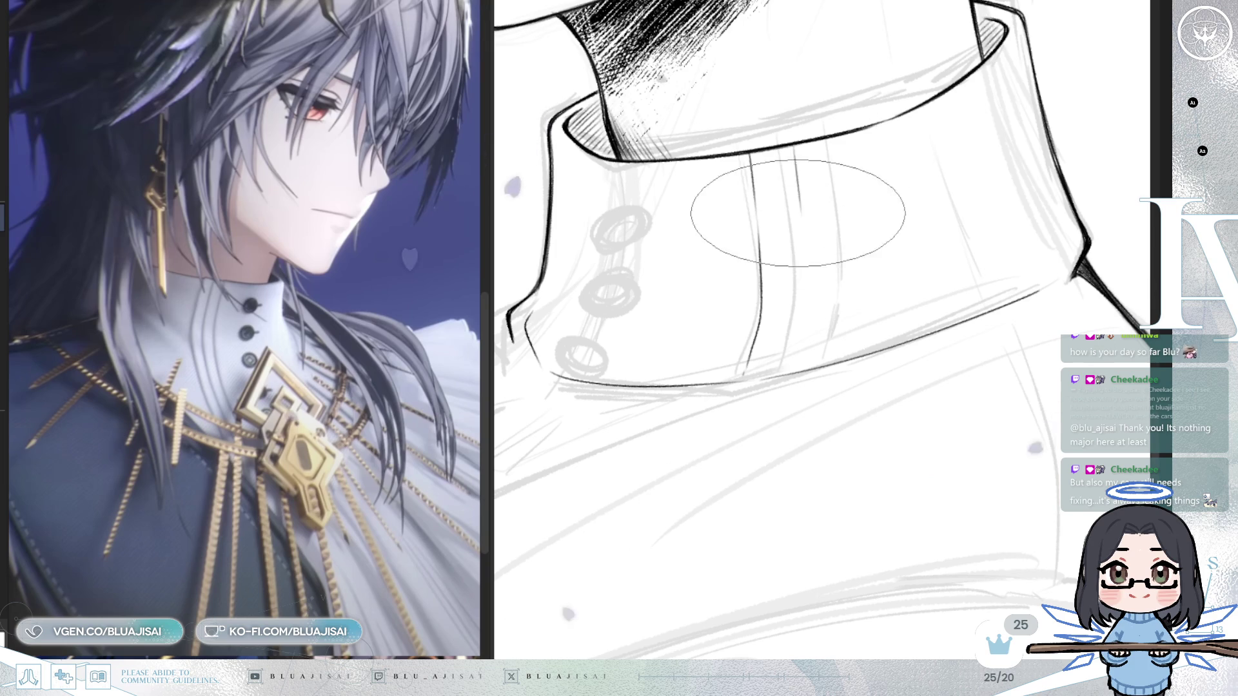
drag(788, 145, 793, 202)
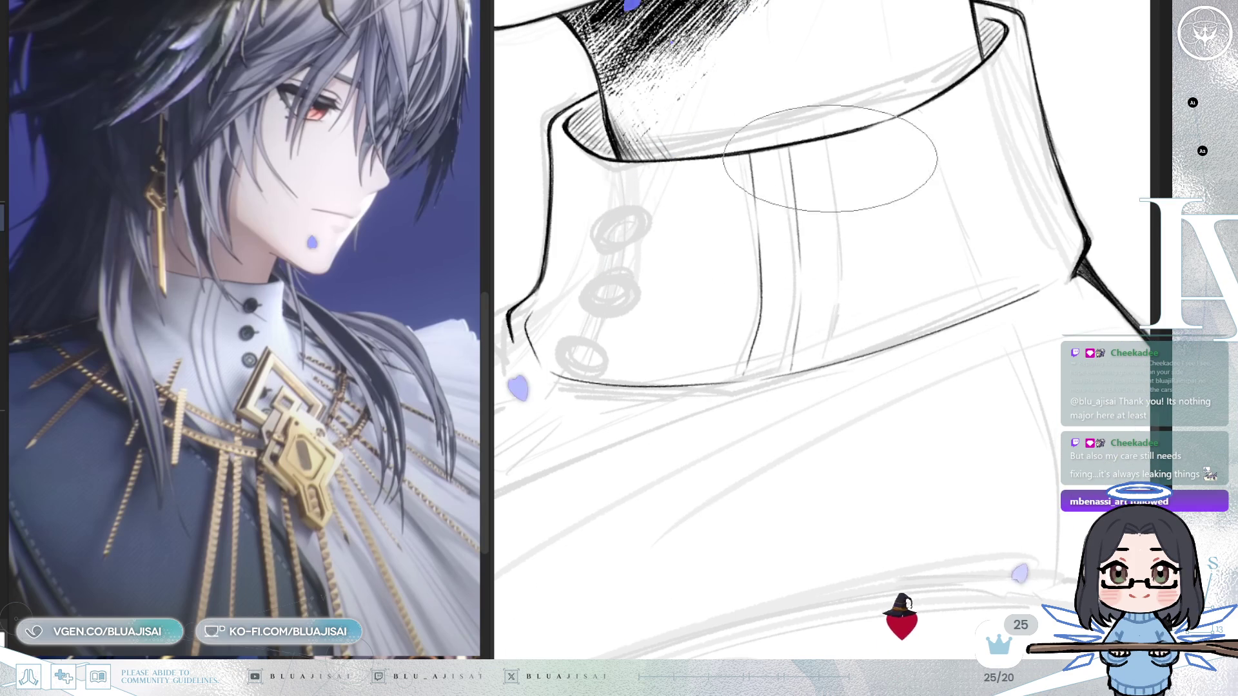
key(h)
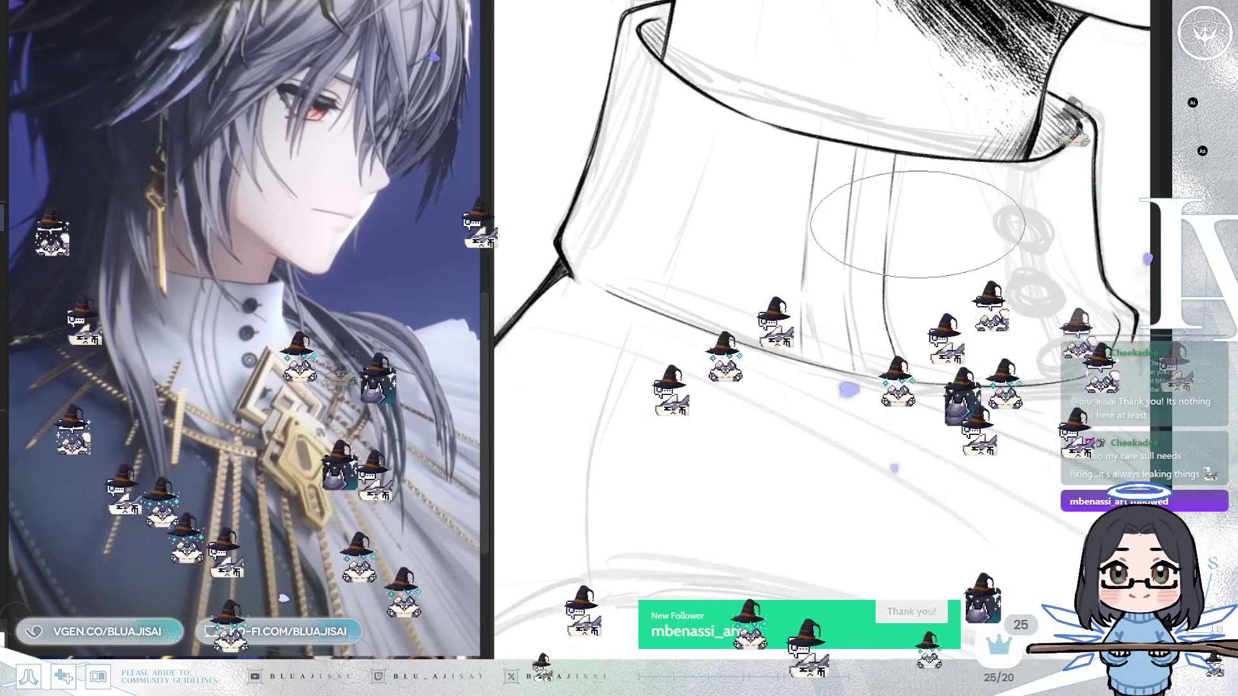
key(h)
scroll(928, 322, down, 3)
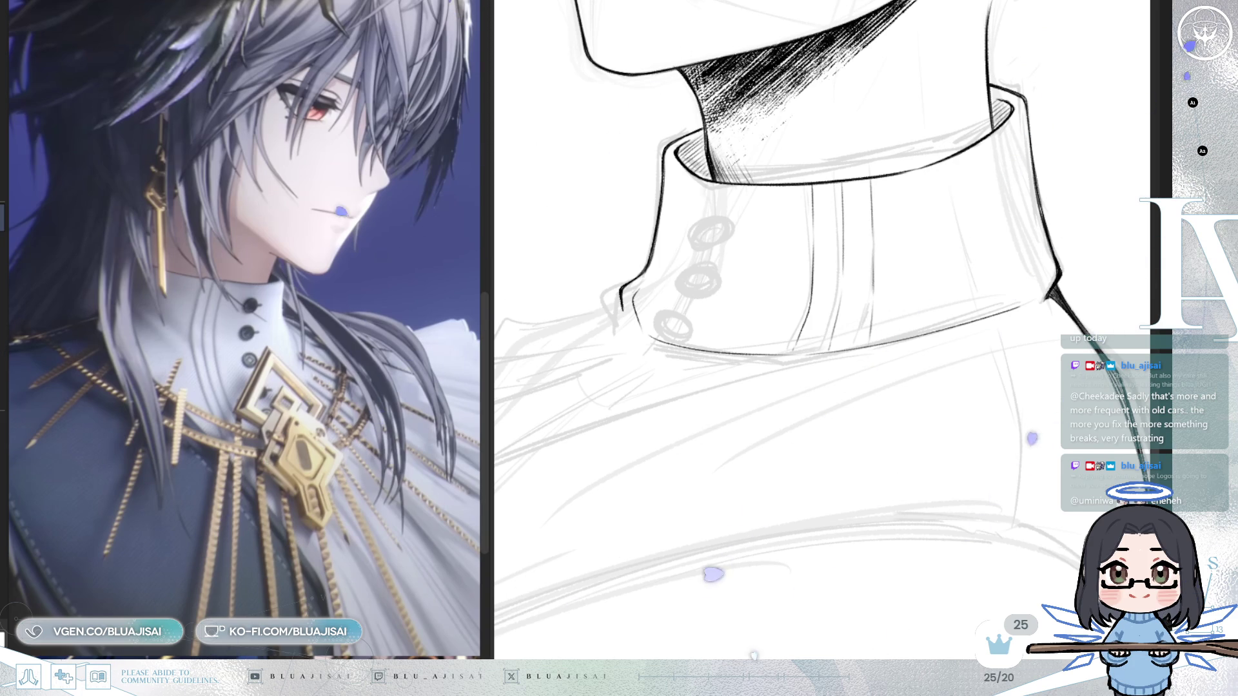
- Tilt the view and ink the vertical placket strokes down the collar front
scroll(806, 362, up, 3)
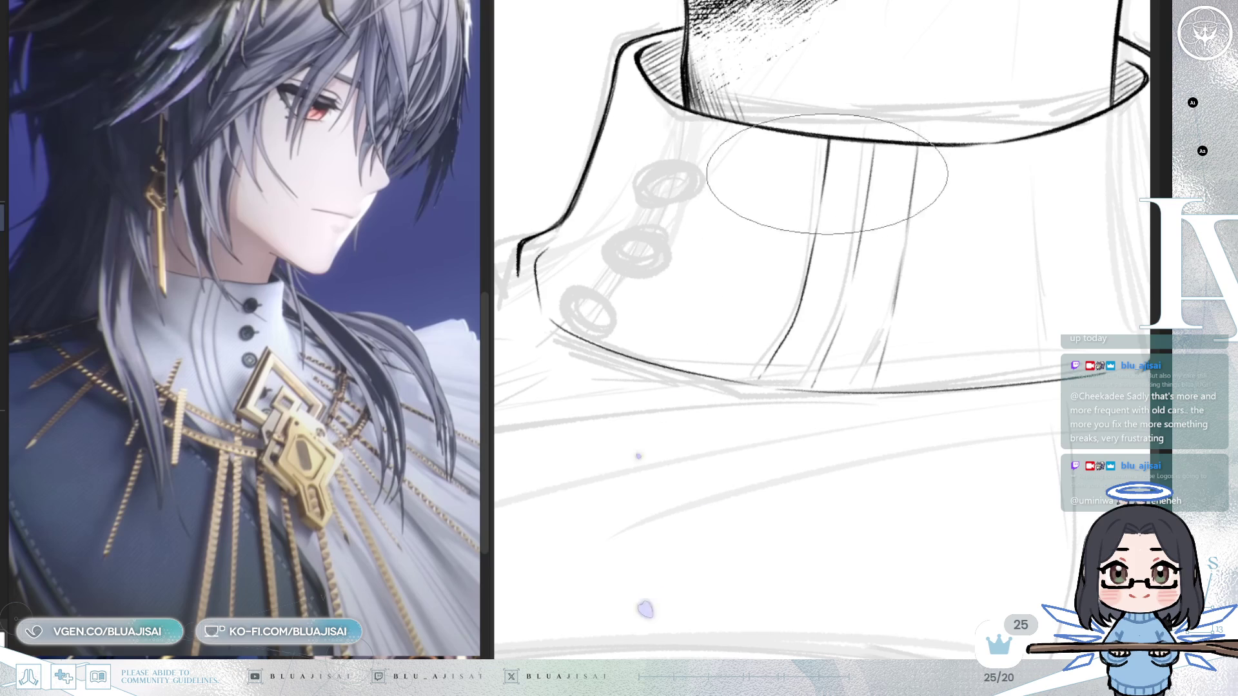
key(h)
key(minus)
key(minus)
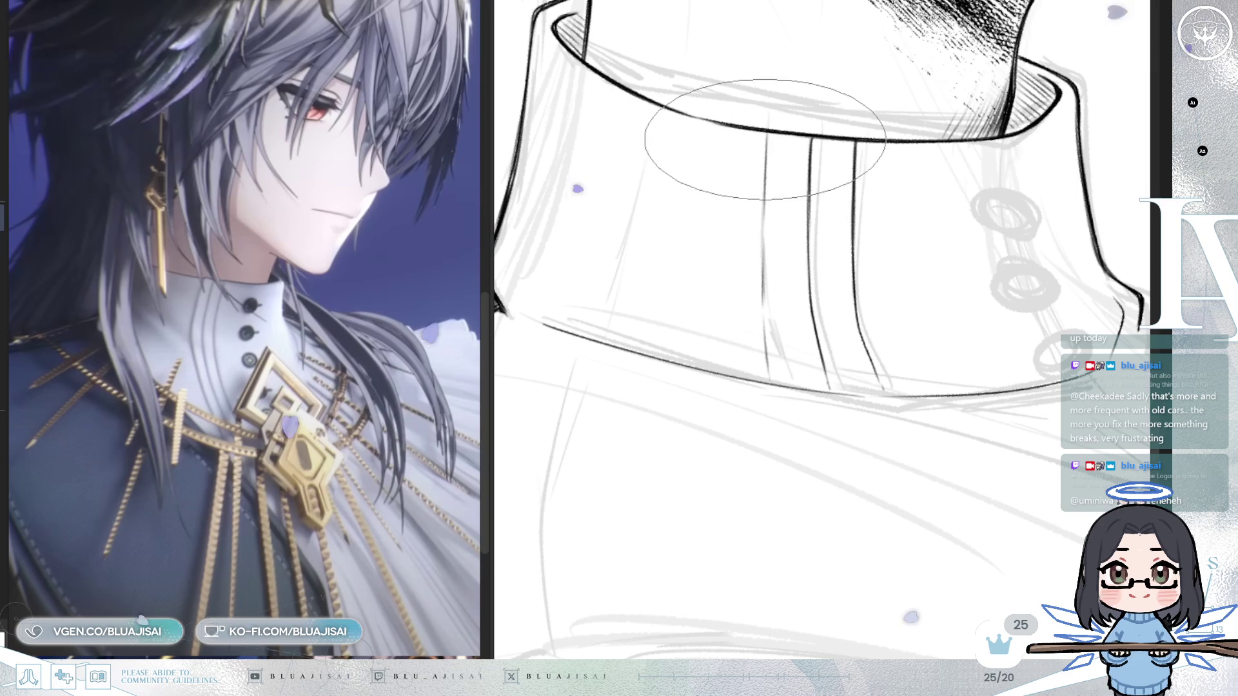
key(h)
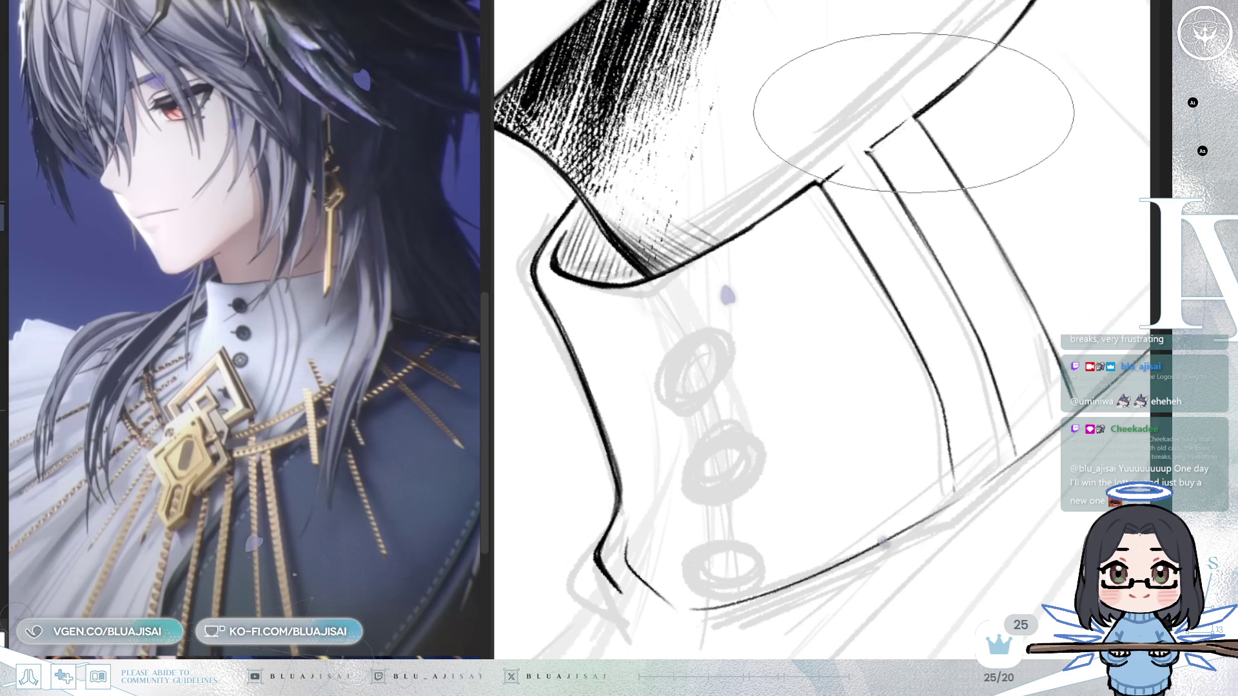
mouse_move(922, 116)
mouse_down()
mouse_move(890, 225)
mouse_move(922, 219)
mouse_up()
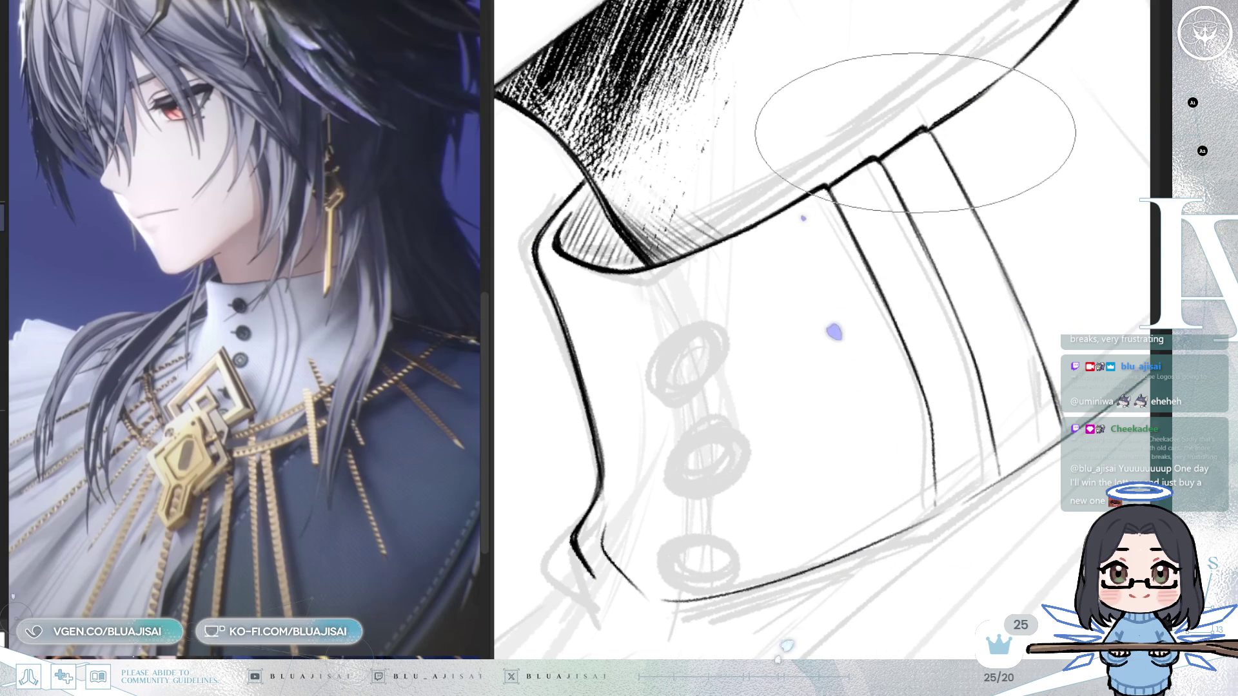
key(Home)
- Check the placket lines in a mirrored view, then zoom out to the whole collar and jaw
key(Insert)
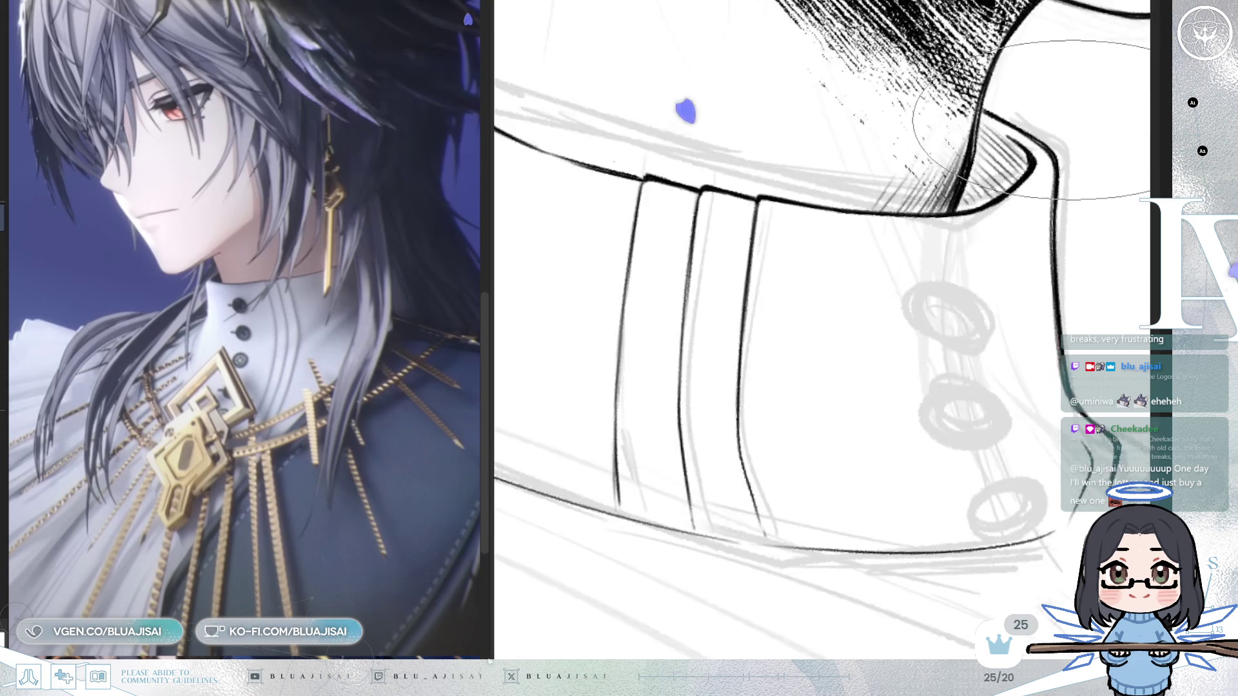
drag(709, 183, 800, 193)
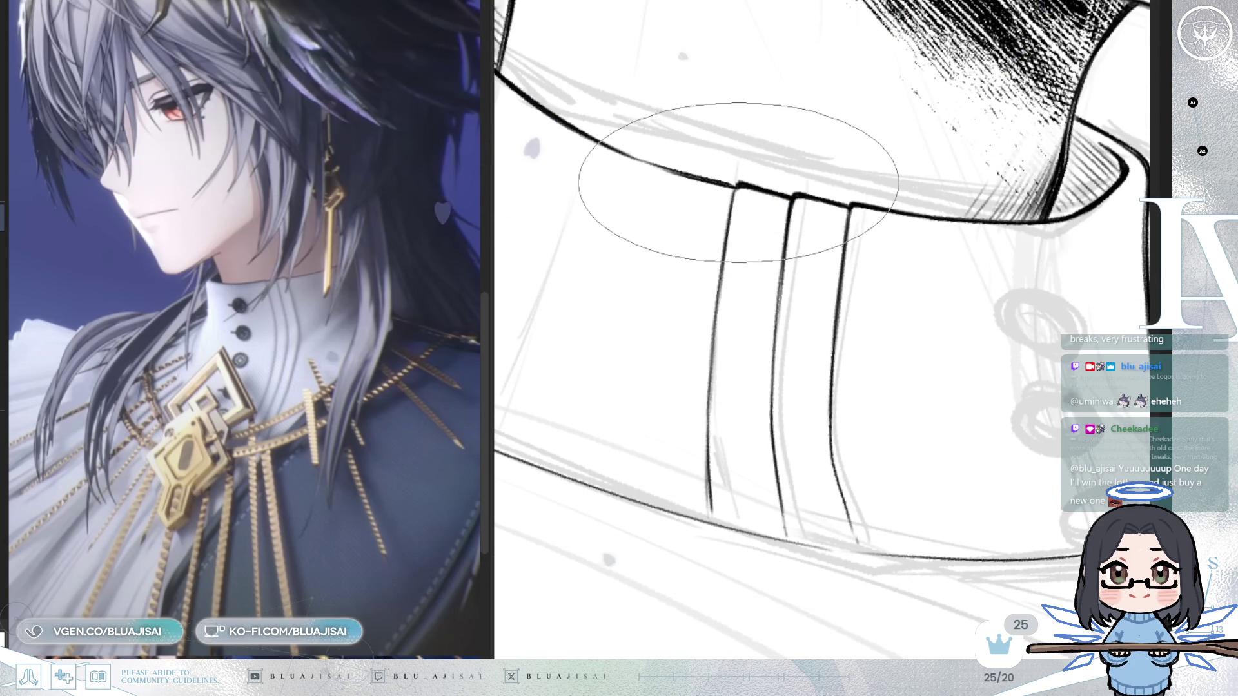
key(h)
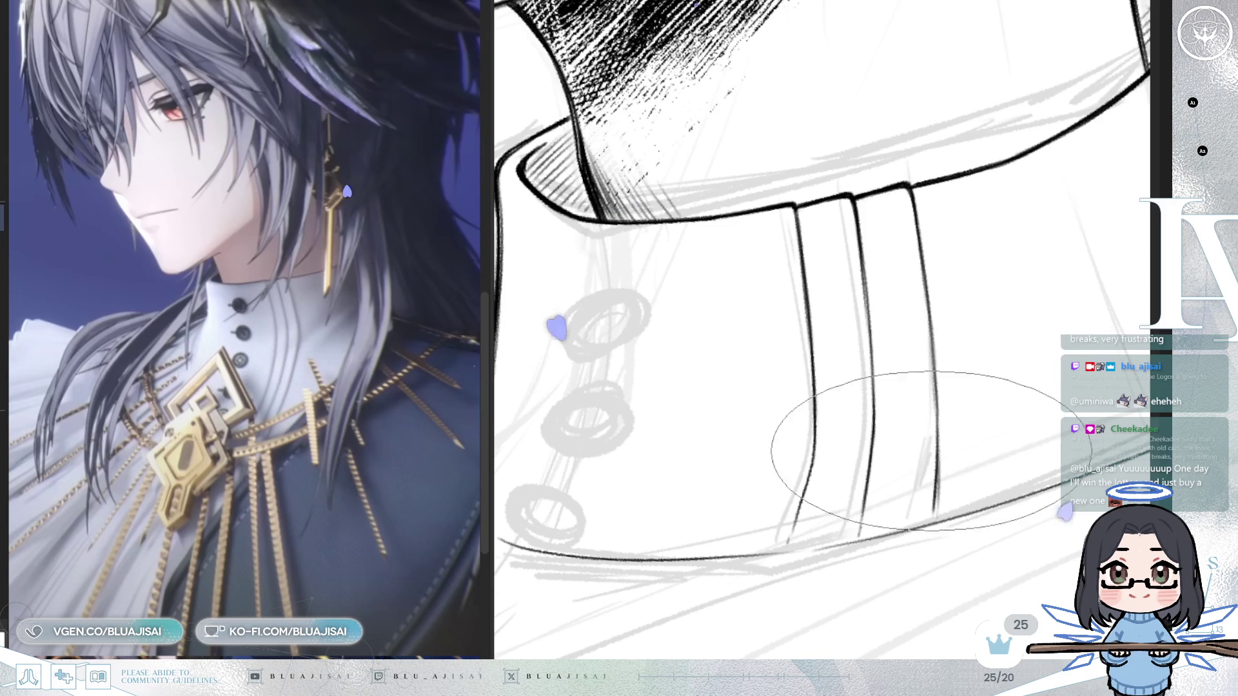
scroll(877, 415, down, 1)
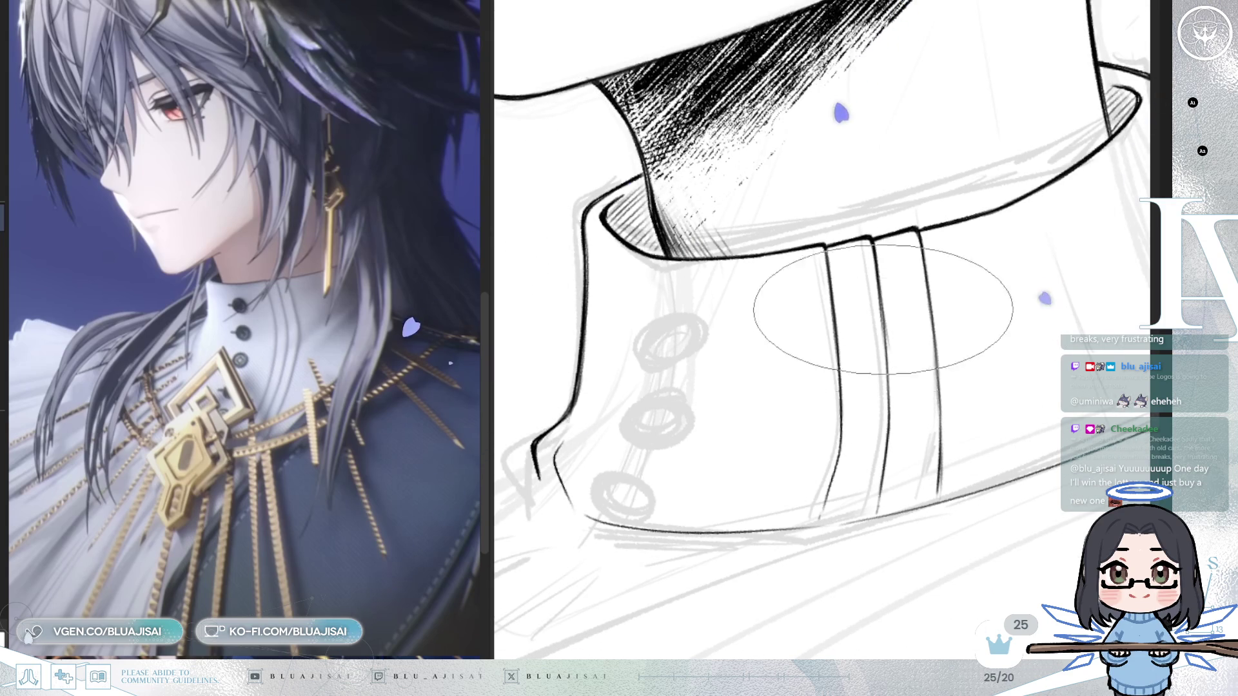
scroll(884, 311, down, 1)
scroll(889, 315, down, 1)
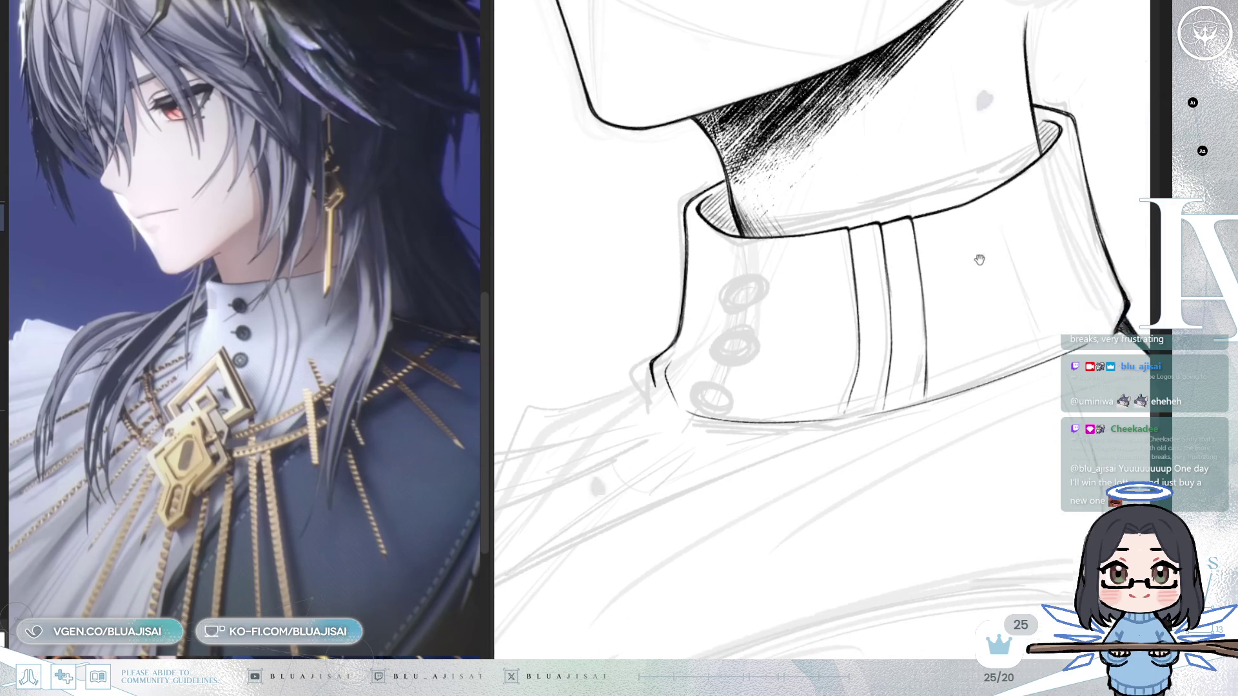
drag(947, 460, 955, 423)
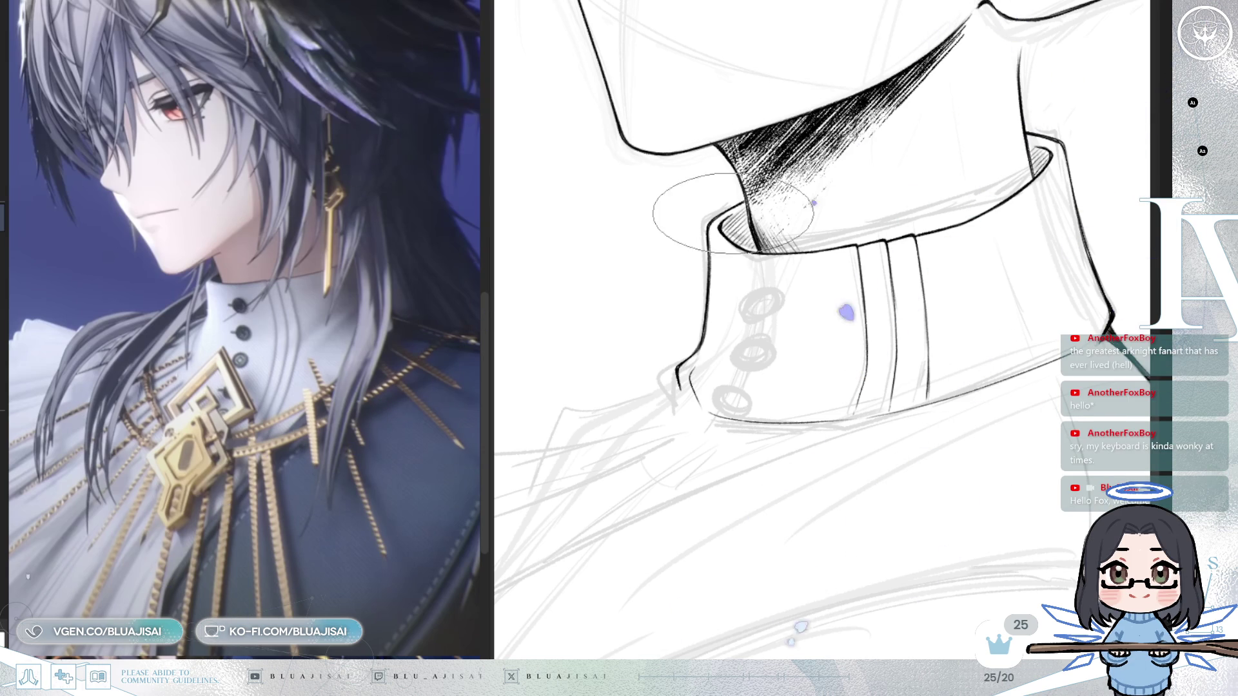
- Recenter on the collar, rotate the view slightly clockwise, and pan to the coat lapel sketch
scroll(852, 303, up, 1)
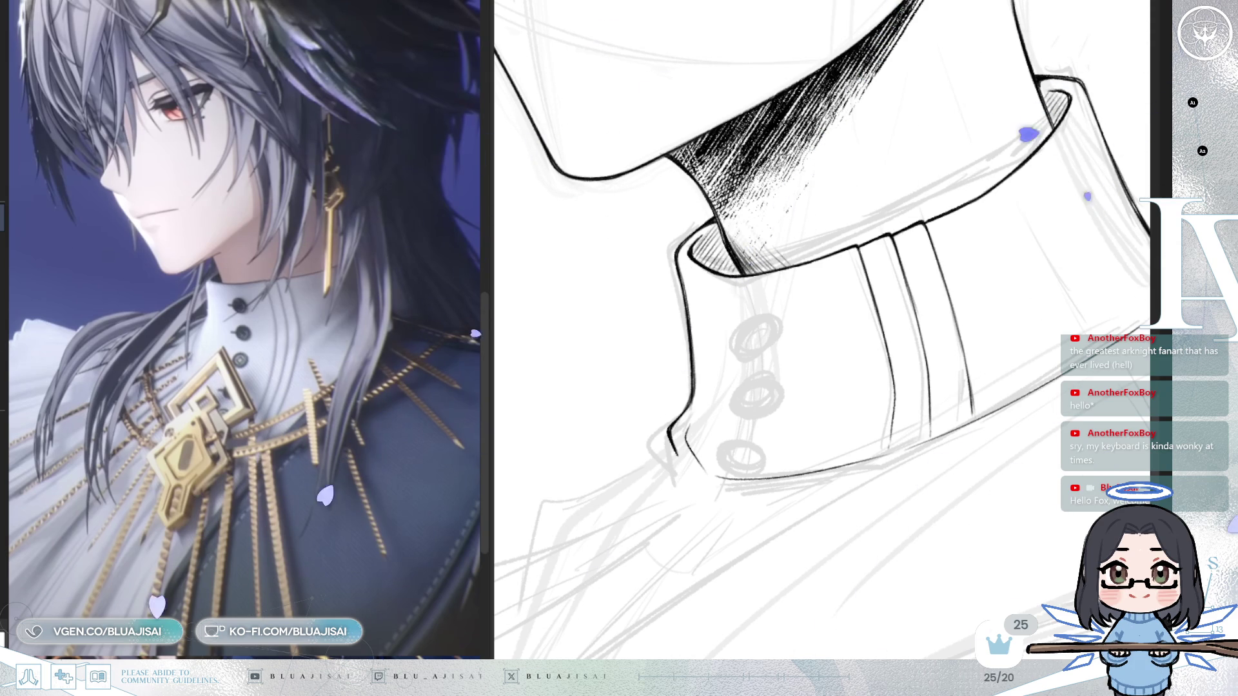
scroll(862, 546, down, 2)
mouse_move(863, 547)
mouse_down()
mouse_move(847, 439)
mouse_move(861, 438)
mouse_move(822, 474)
mouse_move(864, 471)
mouse_move(798, 481)
mouse_move(802, 531)
mouse_up()
key(asciicircum)
mouse_move(940, 395)
mouse_down()
mouse_move(829, 492)
mouse_move(758, 533)
mouse_move(838, 422)
mouse_up()
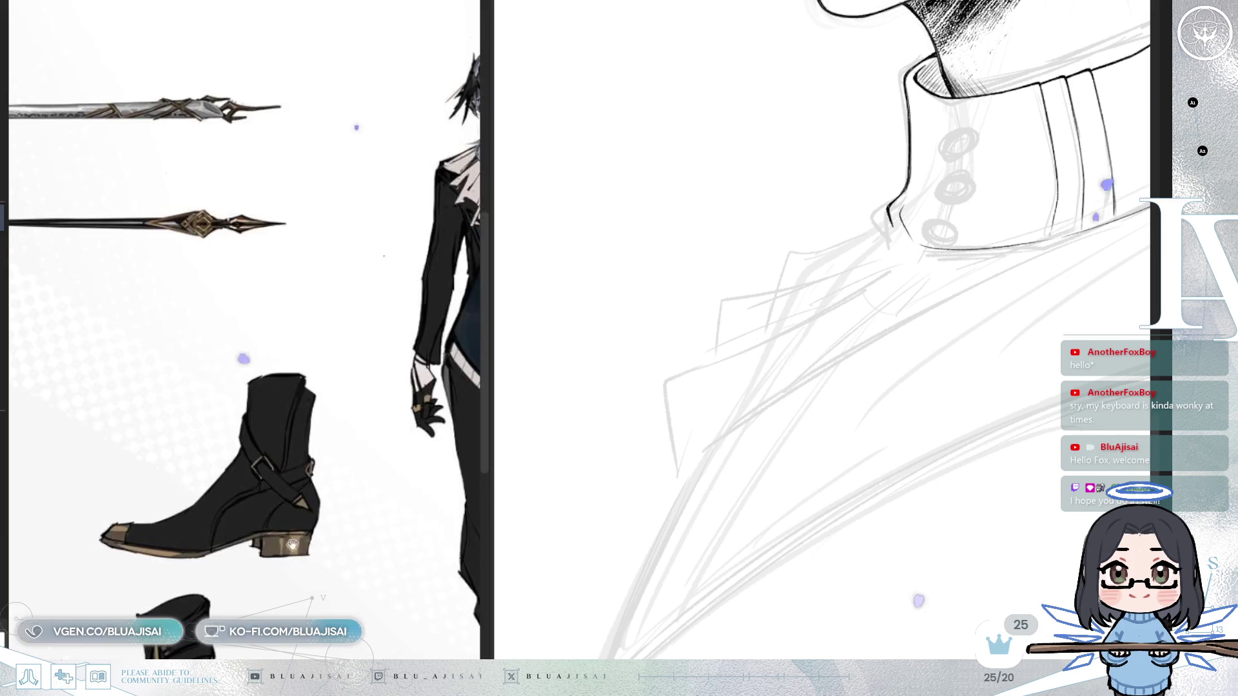
- Scroll the reference to the figure's jacket and frame the collar and lapel area
scroll(276, 456, up, 5)
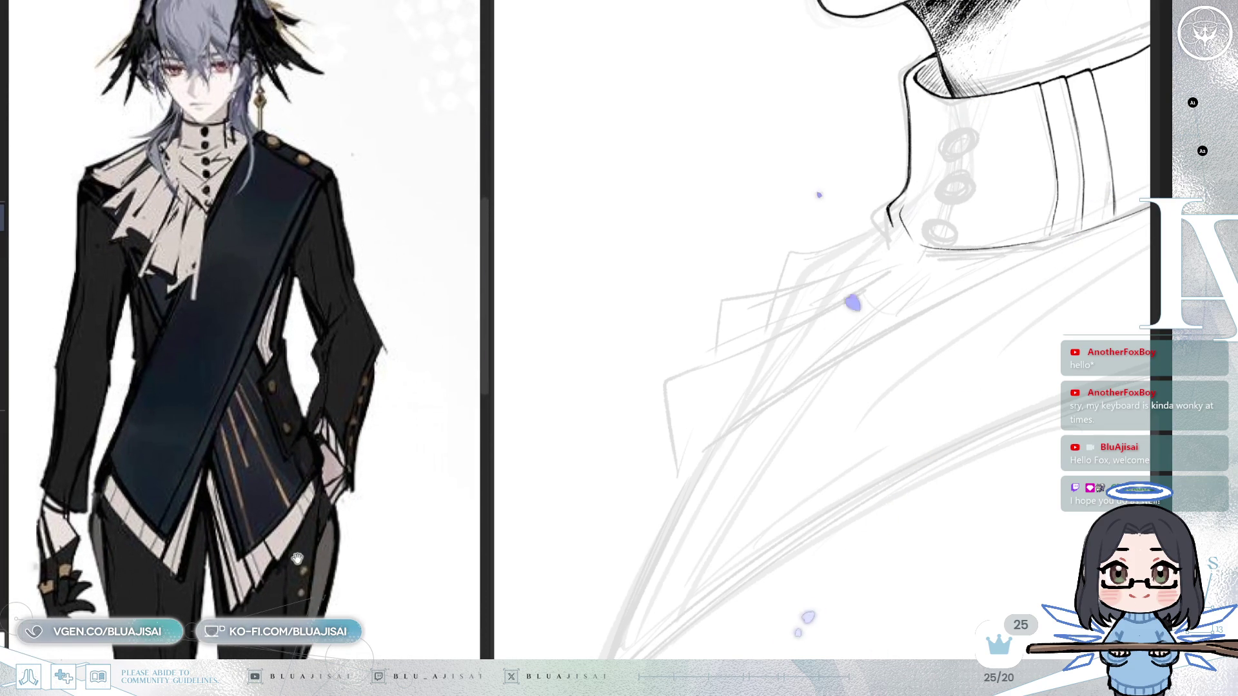
drag(326, 535, 324, 543)
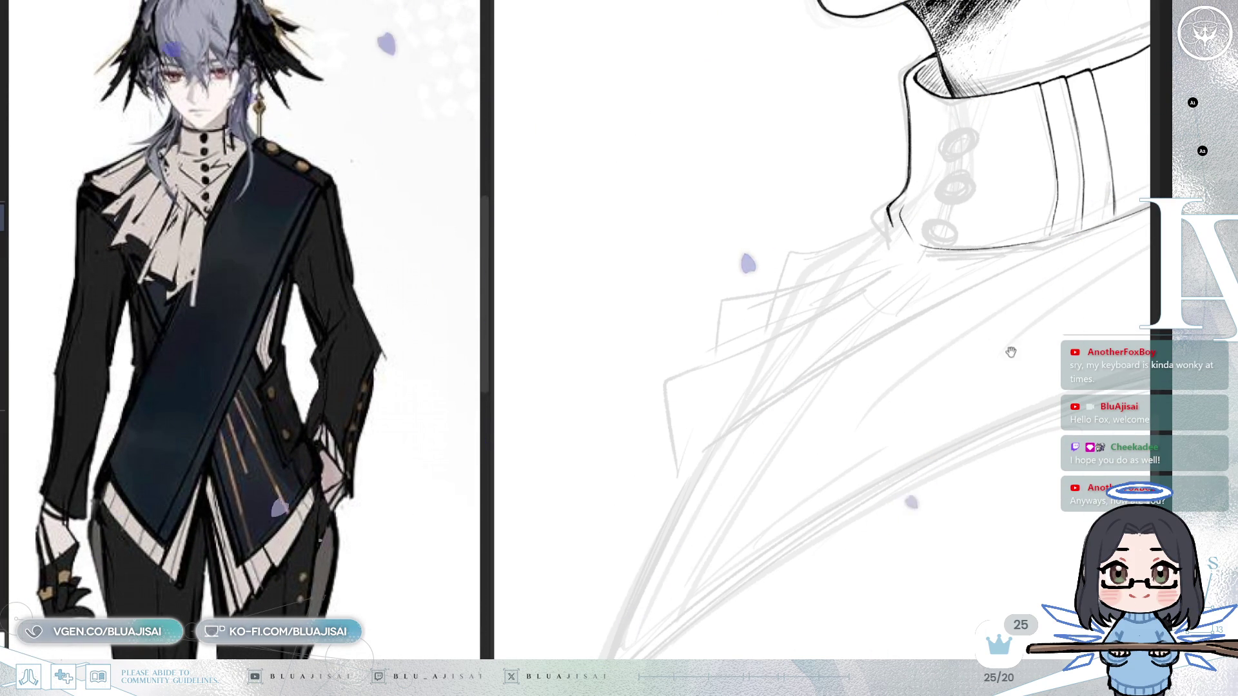
scroll(967, 309, right, 5)
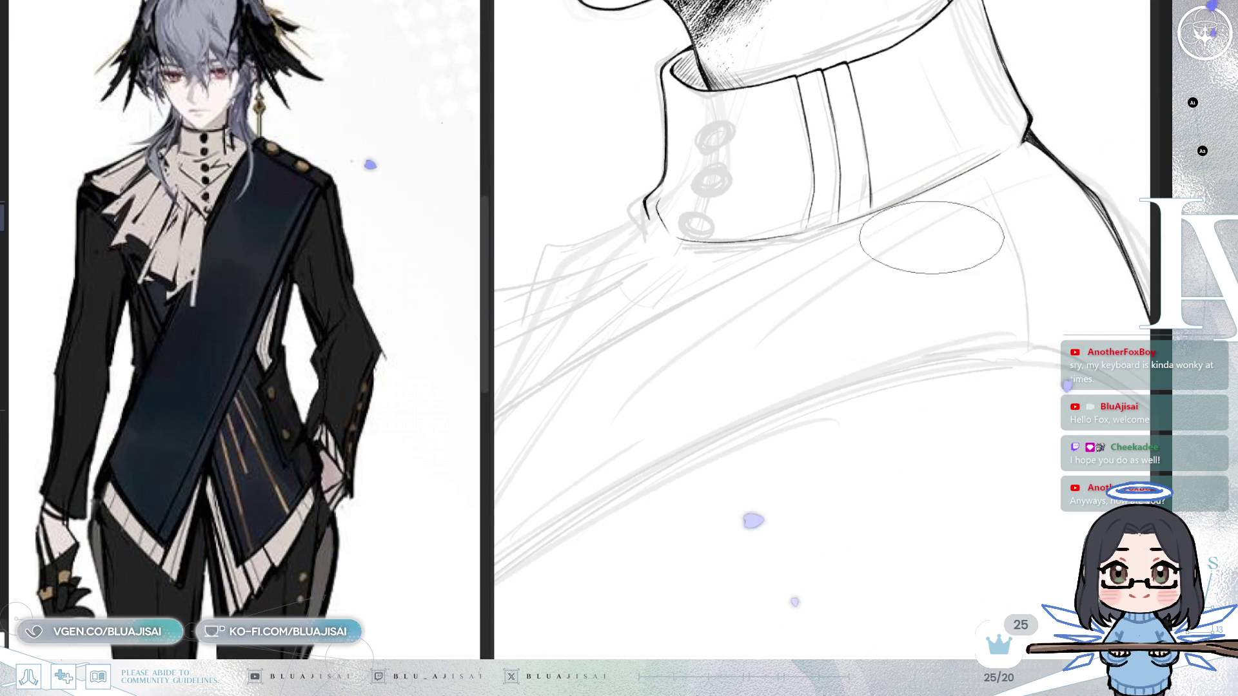
drag(866, 262, 969, 232)
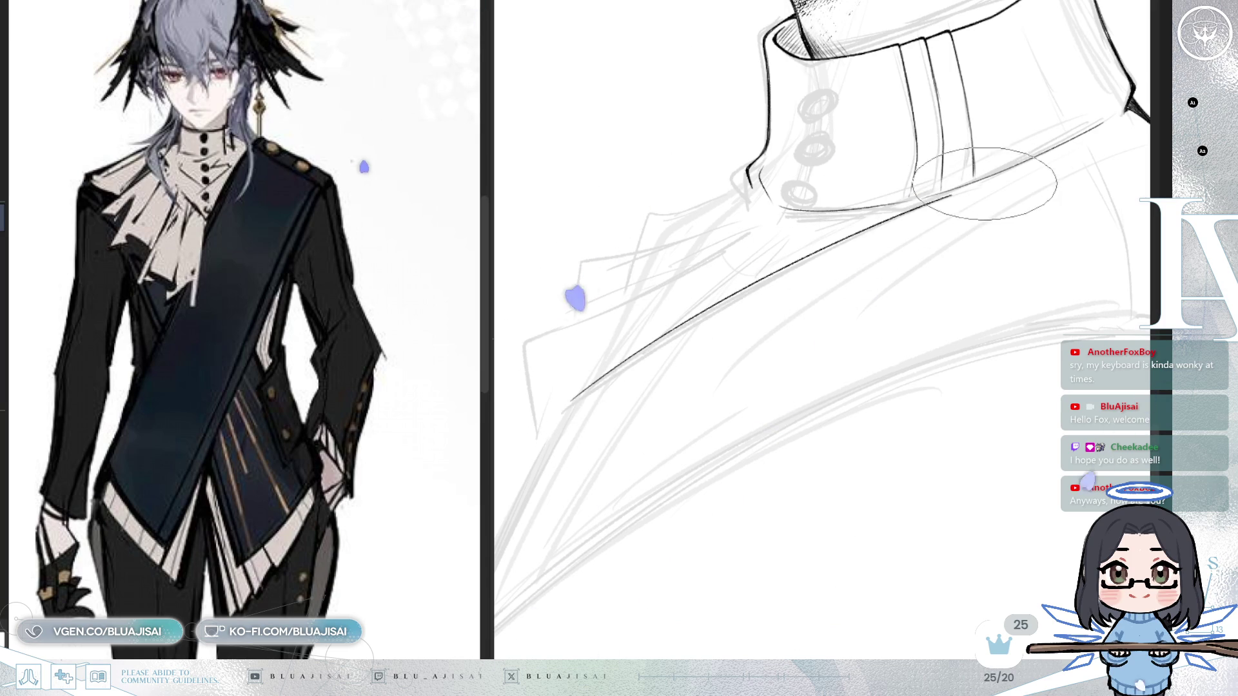
- Try the lapel edge stroke down-left from the collar, undo the attempts, and zoom out
drag(976, 181, 572, 401)
key(ctrl+z)
mouse_move(1031, 154)
mouse_down()
mouse_move(658, 332)
mouse_move(576, 394)
mouse_up()
key(ctrl+z)
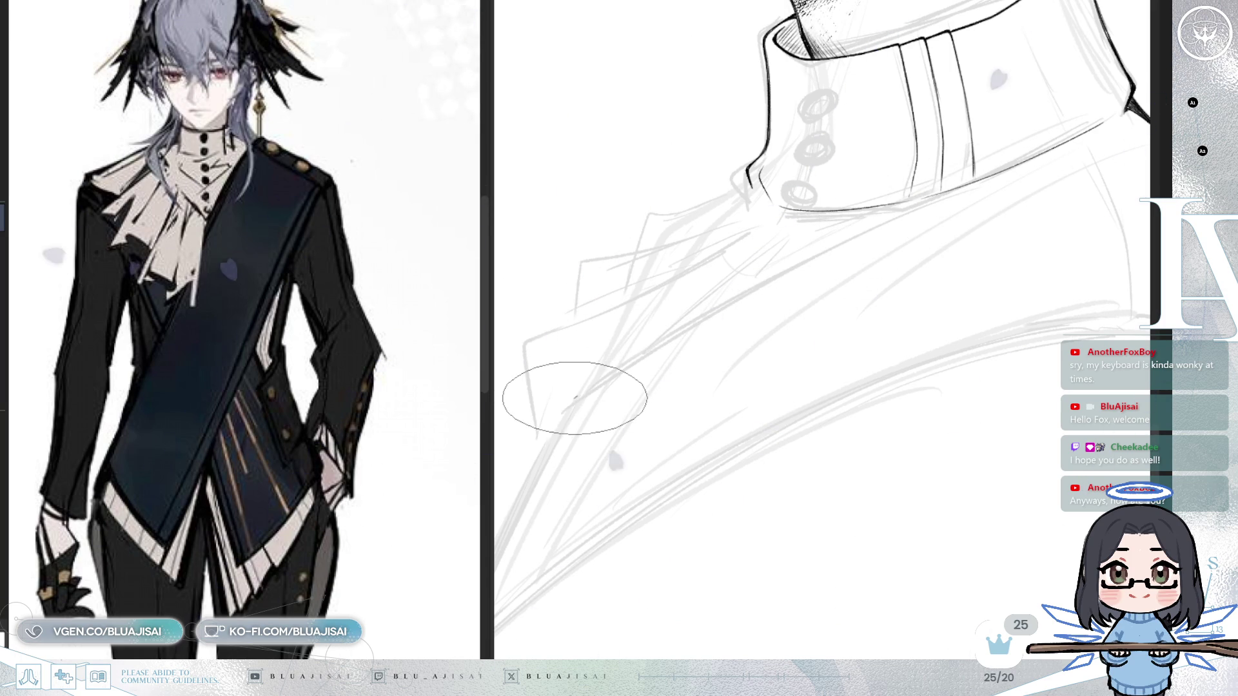
key(ctrl+z)
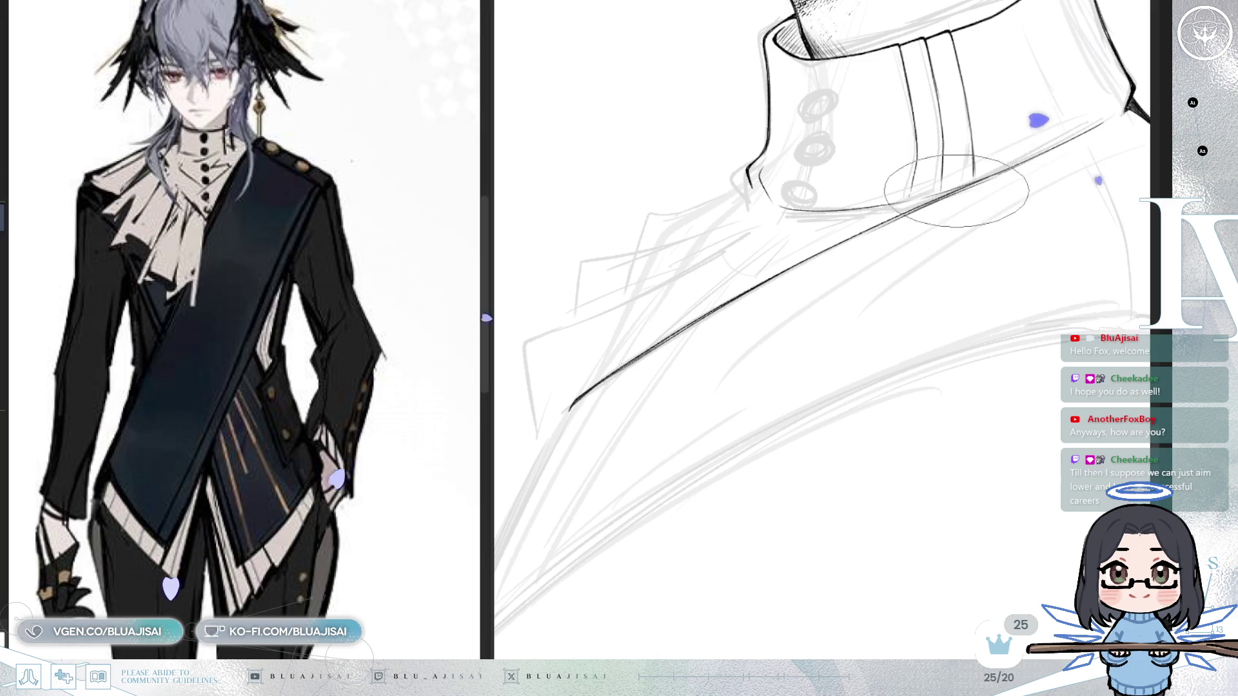
mouse_move(684, 325)
mouse_down()
mouse_move(839, 307)
mouse_move(812, 319)
mouse_move(853, 366)
mouse_move(865, 395)
mouse_move(846, 412)
mouse_up()
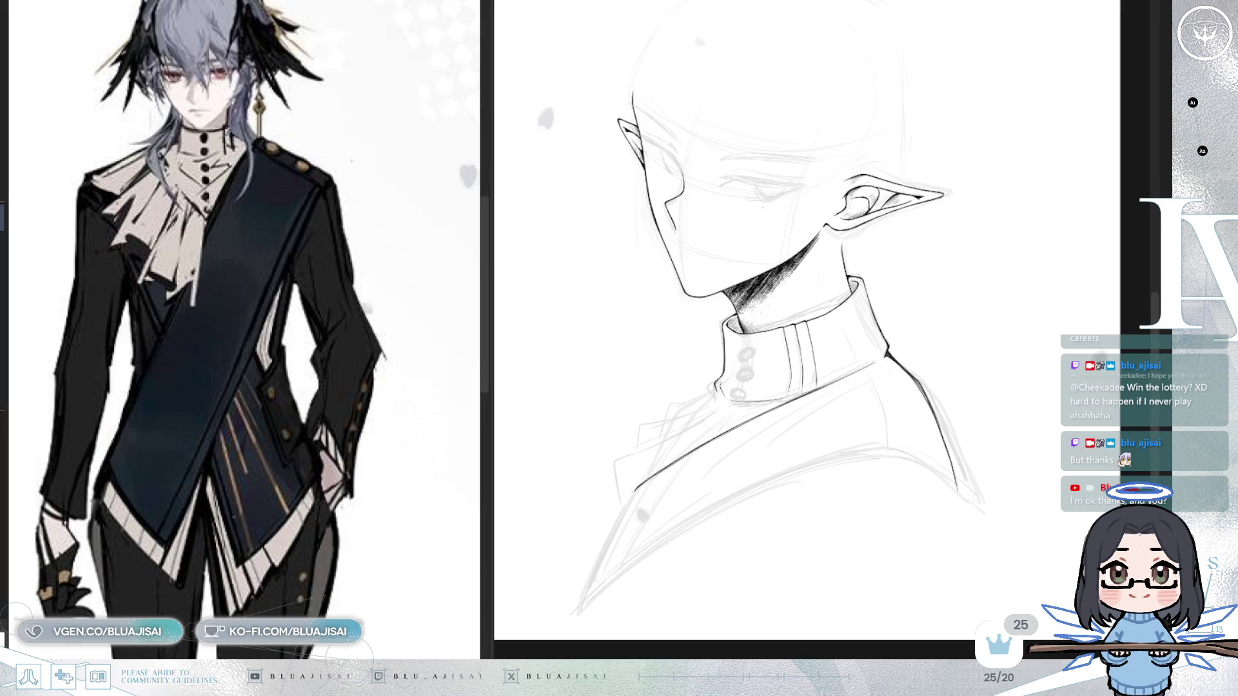
- Continue the lapel ink line down-left past its corner
scroll(735, 555, up, 3)
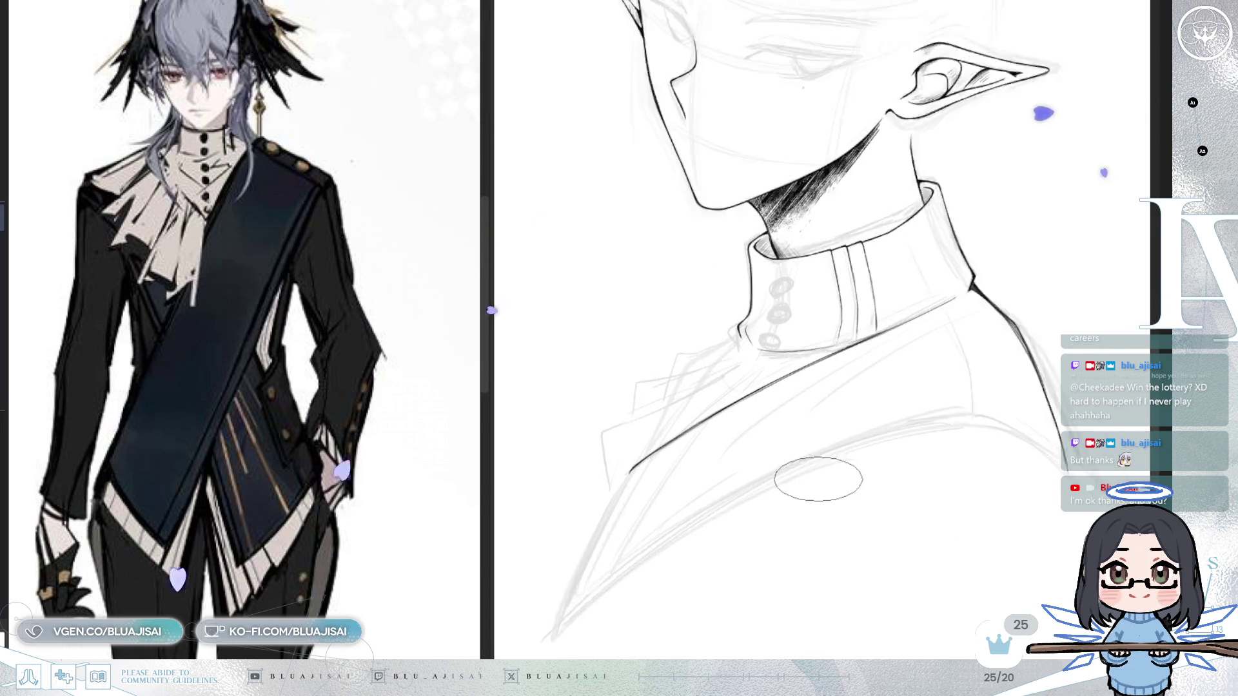
scroll(818, 480, down, 1)
scroll(752, 490, down, 2)
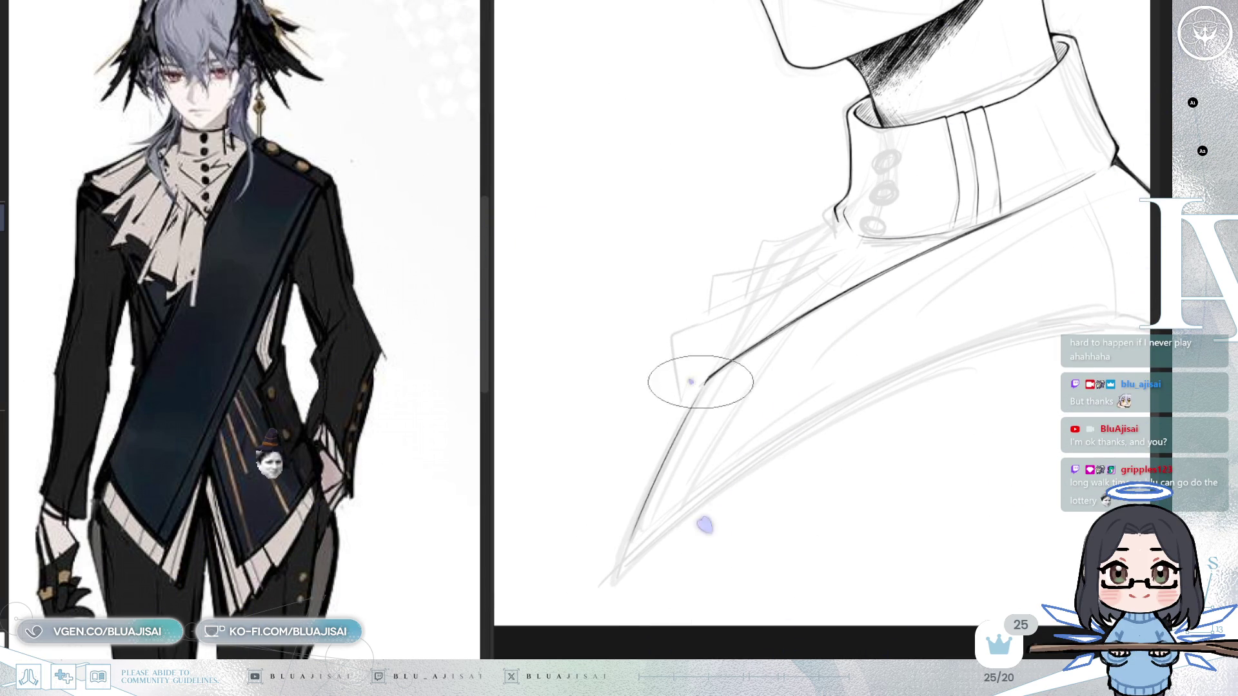
mouse_move(705, 387)
mouse_down()
mouse_move(627, 554)
mouse_move(742, 379)
mouse_move(671, 387)
mouse_move(780, 335)
mouse_up()
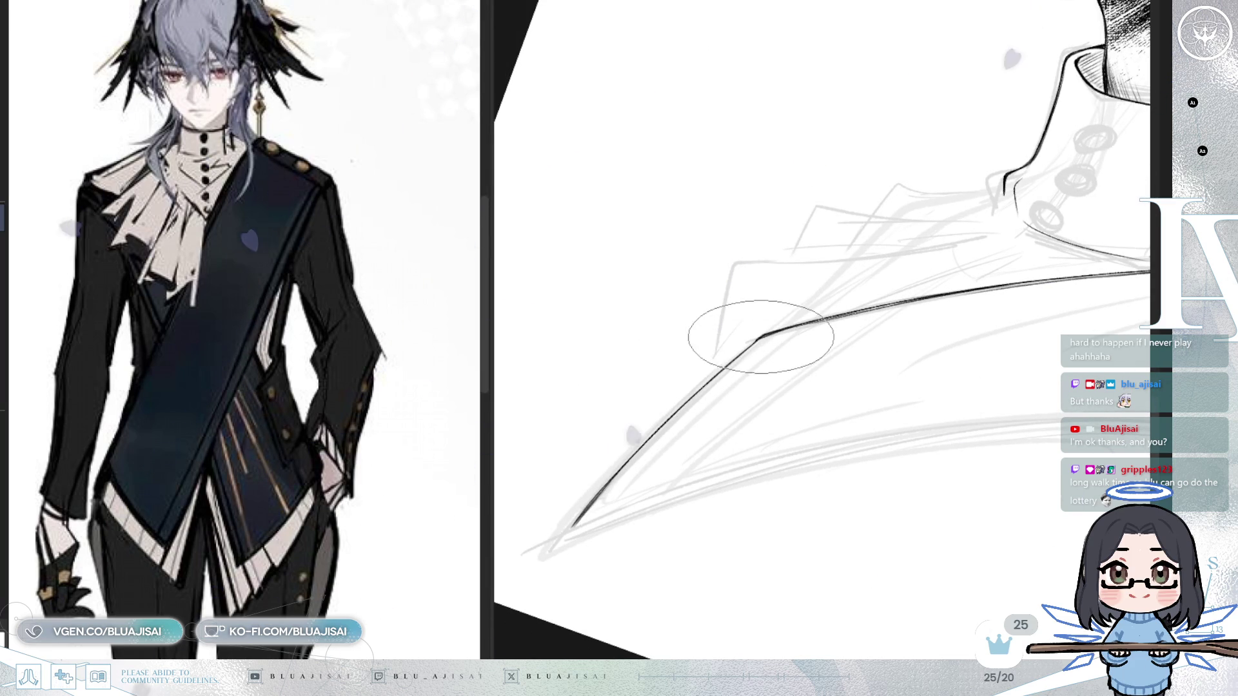
- Narrow the reference panel, straighten the view, and lasso the upper lapel line
drag(487, 589, 292, 589)
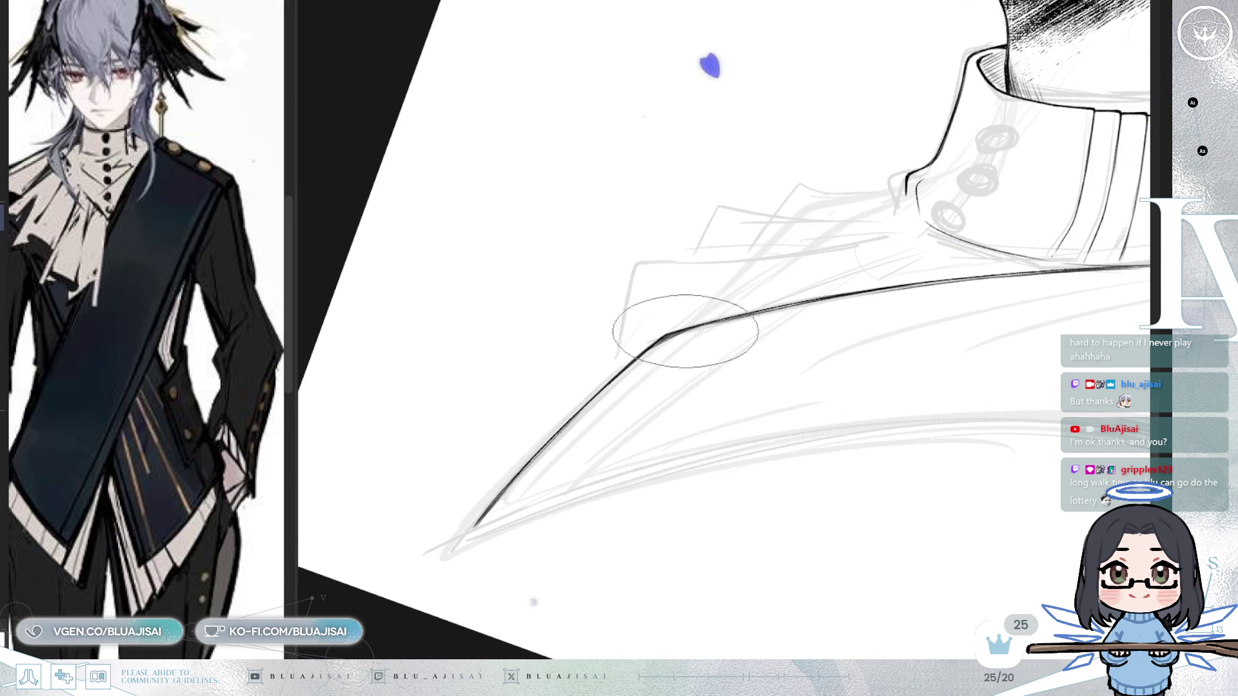
mouse_move(815, 318)
mouse_down()
mouse_move(787, 381)
mouse_move(797, 399)
mouse_move(806, 392)
mouse_up()
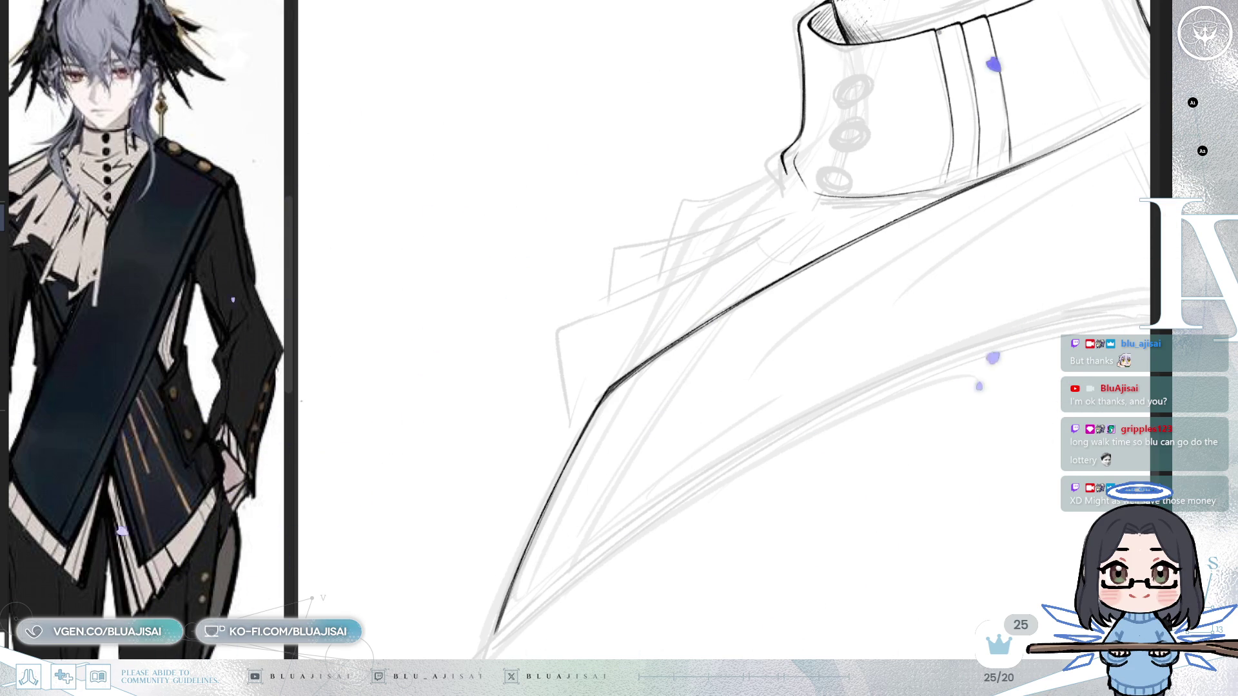
drag(839, 425, 764, 505)
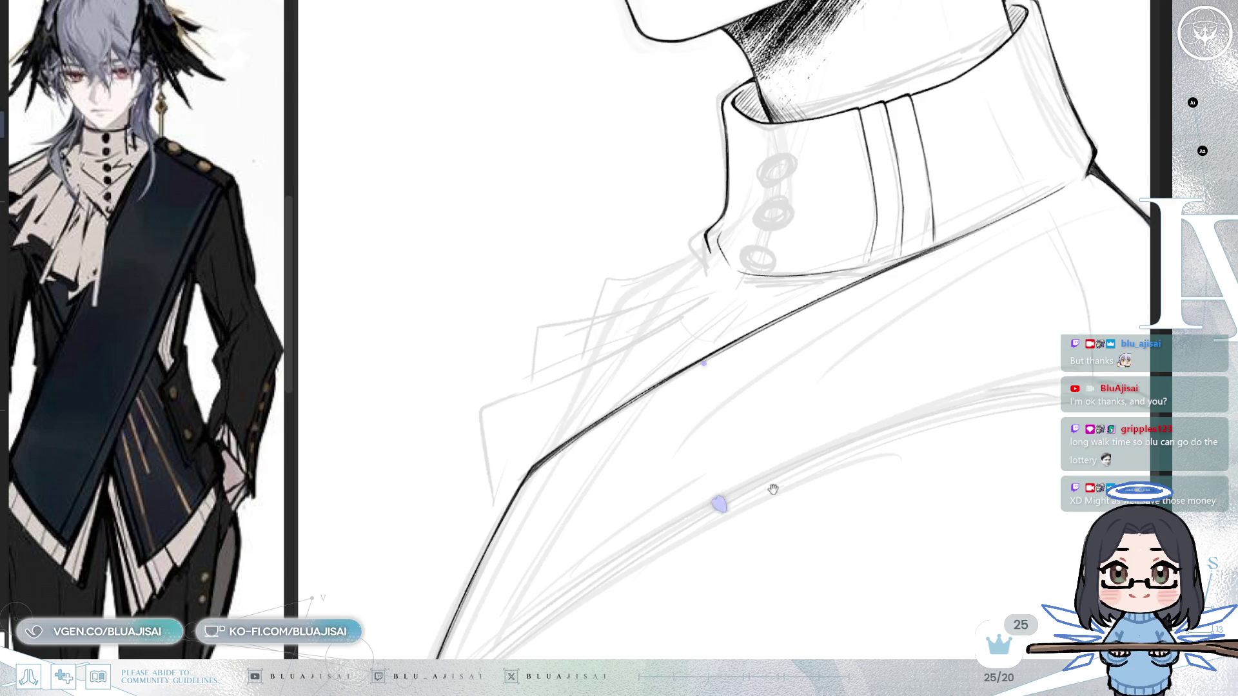
drag(676, 465, 536, 450)
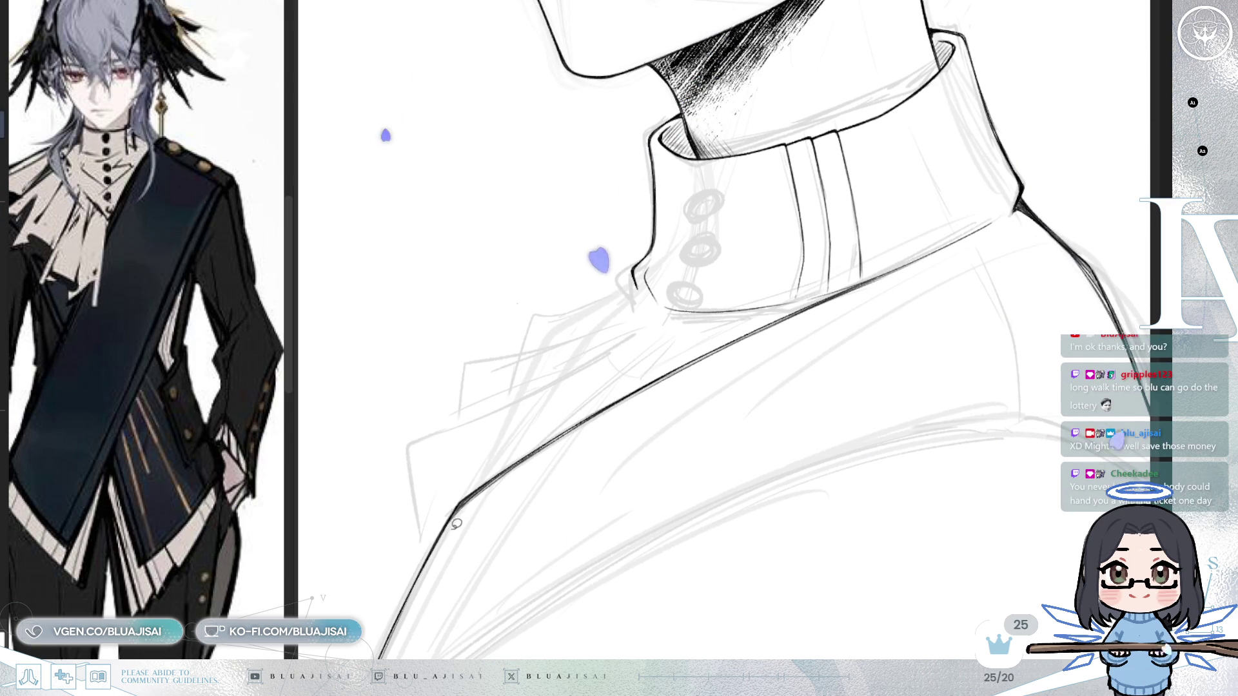
mouse_move(442, 519)
mouse_down()
mouse_move(446, 535)
mouse_move(657, 357)
mouse_move(829, 287)
mouse_move(924, 277)
mouse_move(575, 475)
mouse_up()
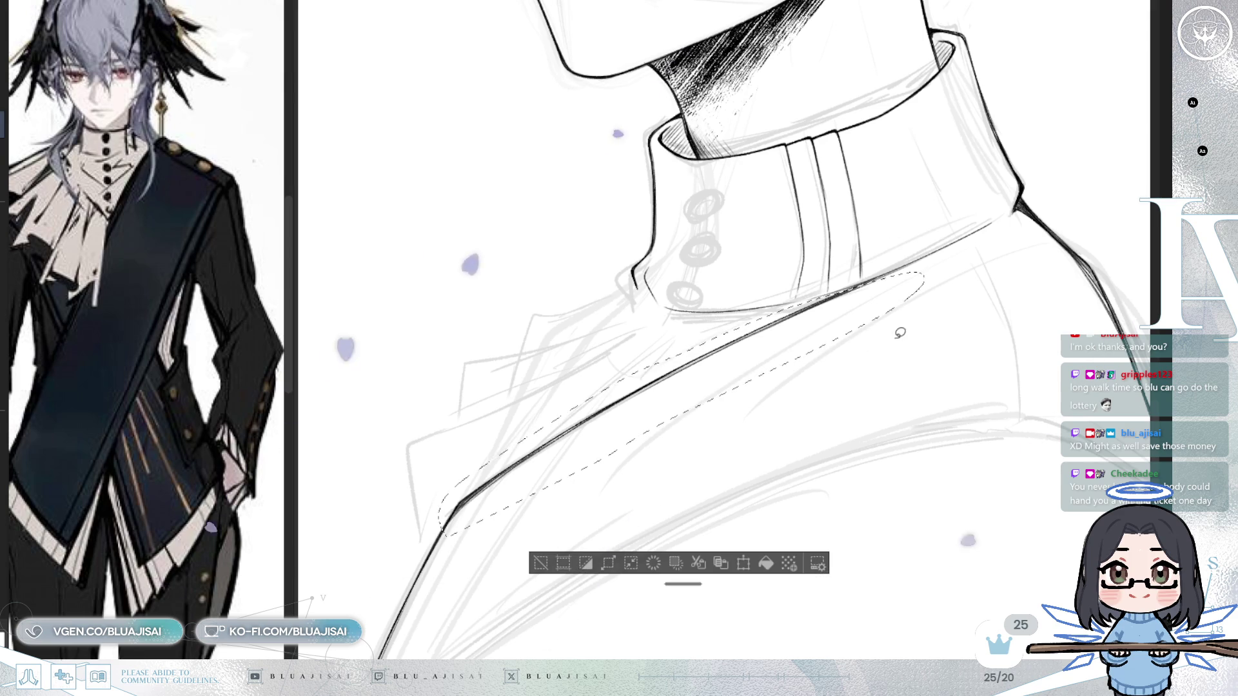
- Skew the selected upper lapel line outward, deselect, and sharpen the lapel's bend into a corner
key(ctrl+t)
drag(924, 276, 946, 295)
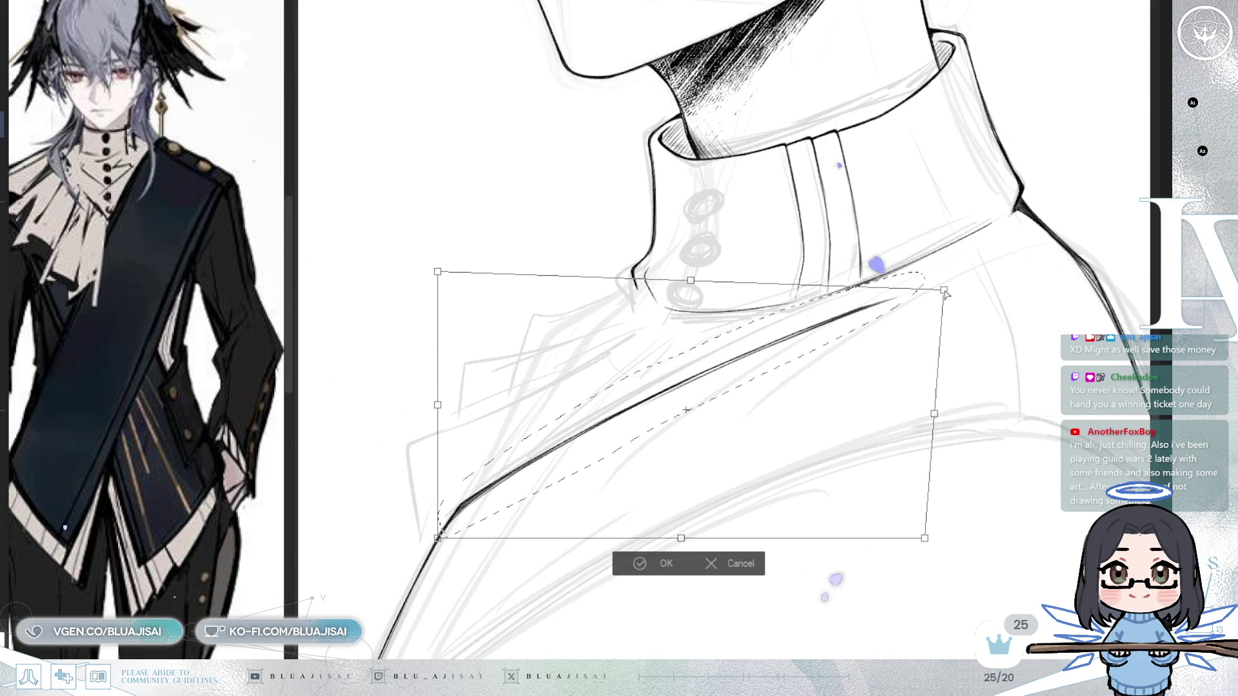
click(631, 566)
key(ctrl+d)
drag(467, 500, 450, 492)
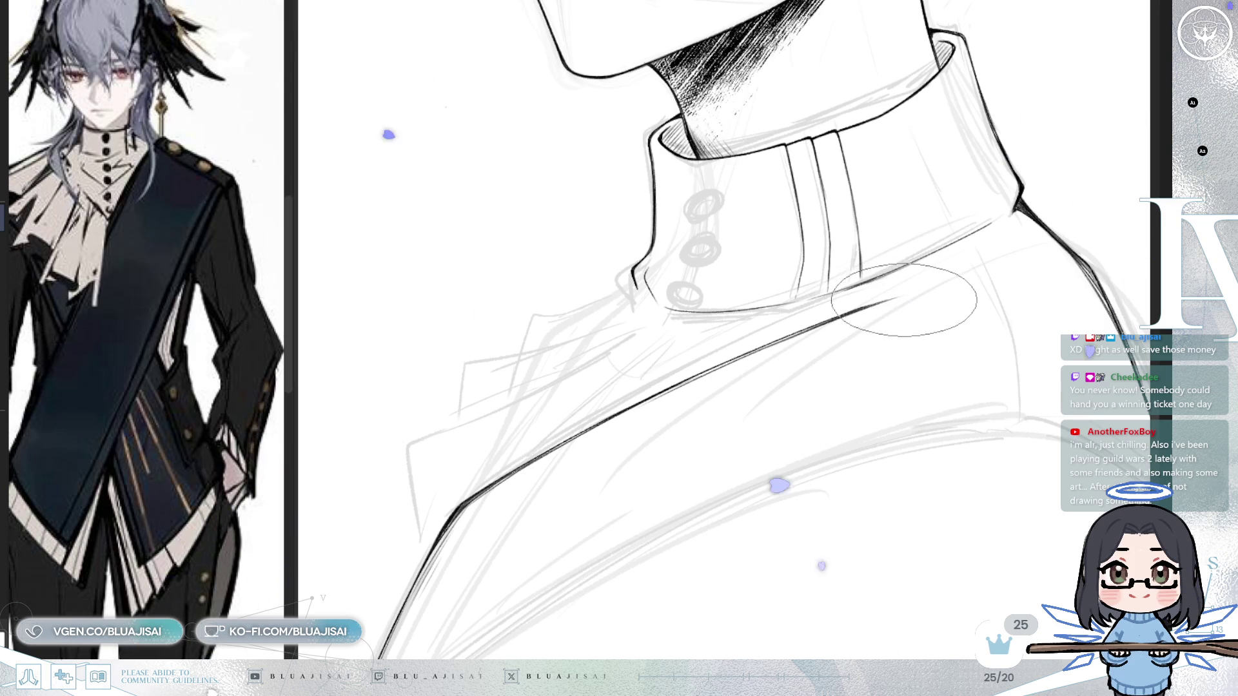
- Ink a shoulder seam and thin shoulder stroke, then a short stroke at the collar-shoulder join
drag(904, 304, 935, 419)
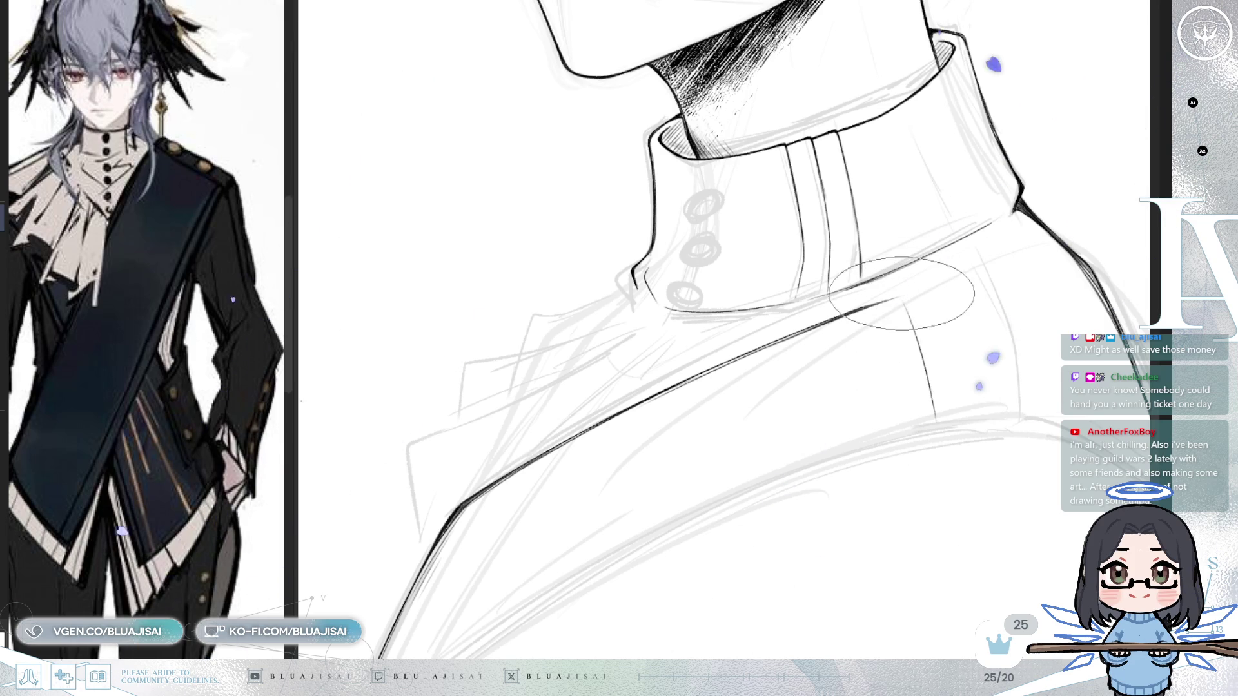
drag(940, 266, 1007, 257)
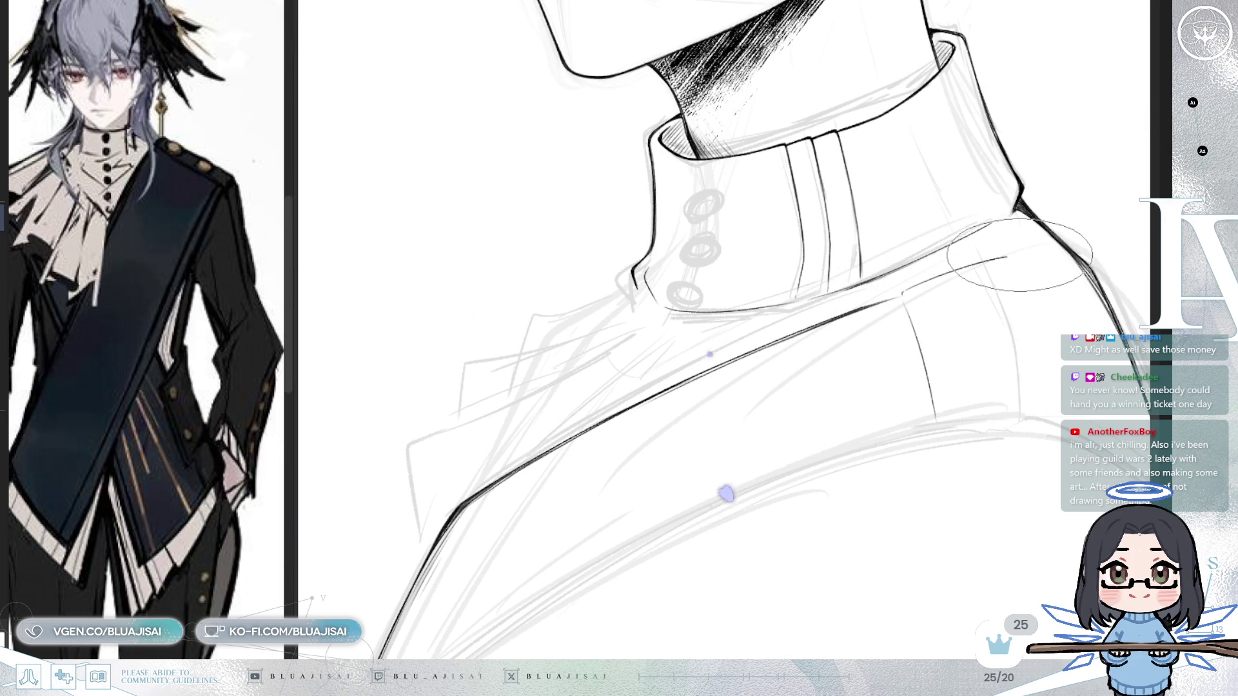
key(h)
mouse_move(443, 290)
mouse_down()
mouse_move(734, 290)
mouse_move(684, 348)
mouse_move(657, 413)
mouse_up()
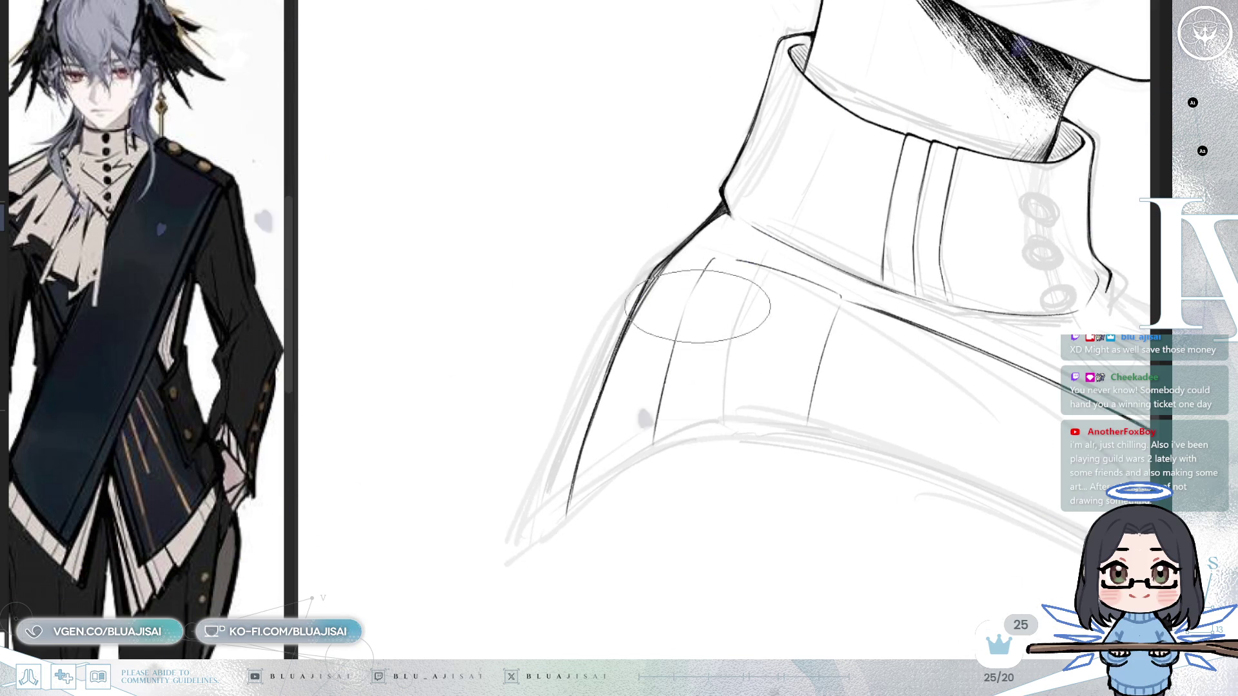
key(minus)
drag(667, 276, 630, 300)
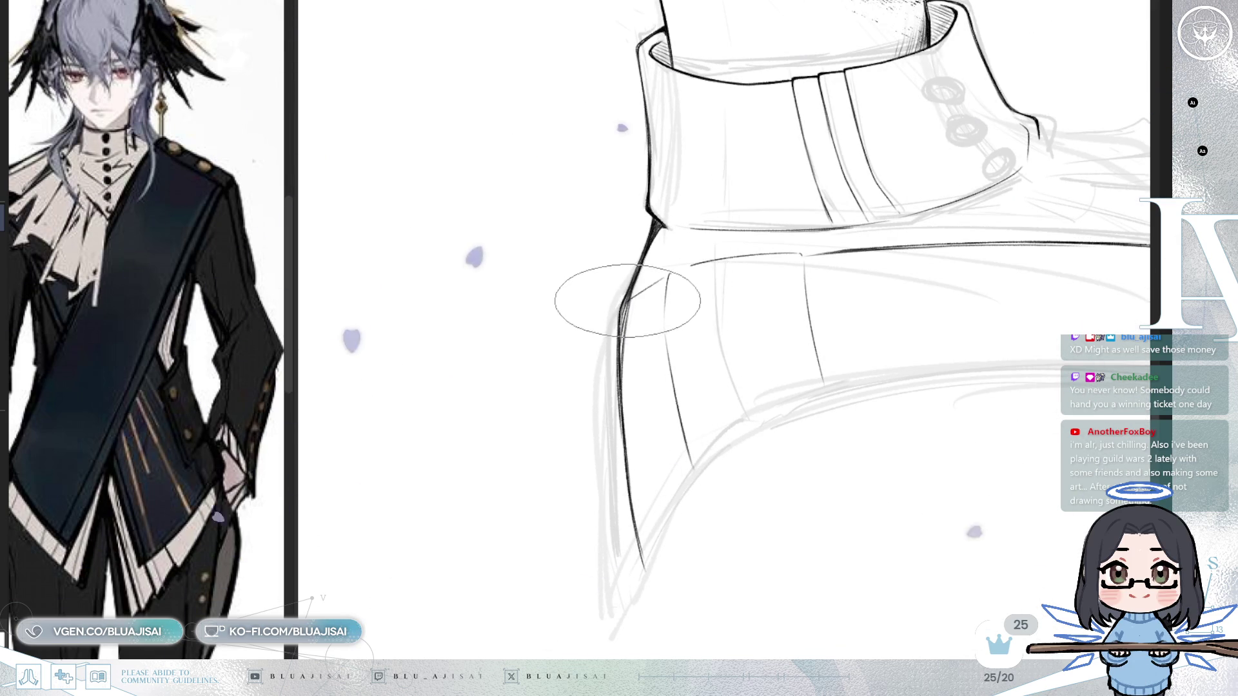
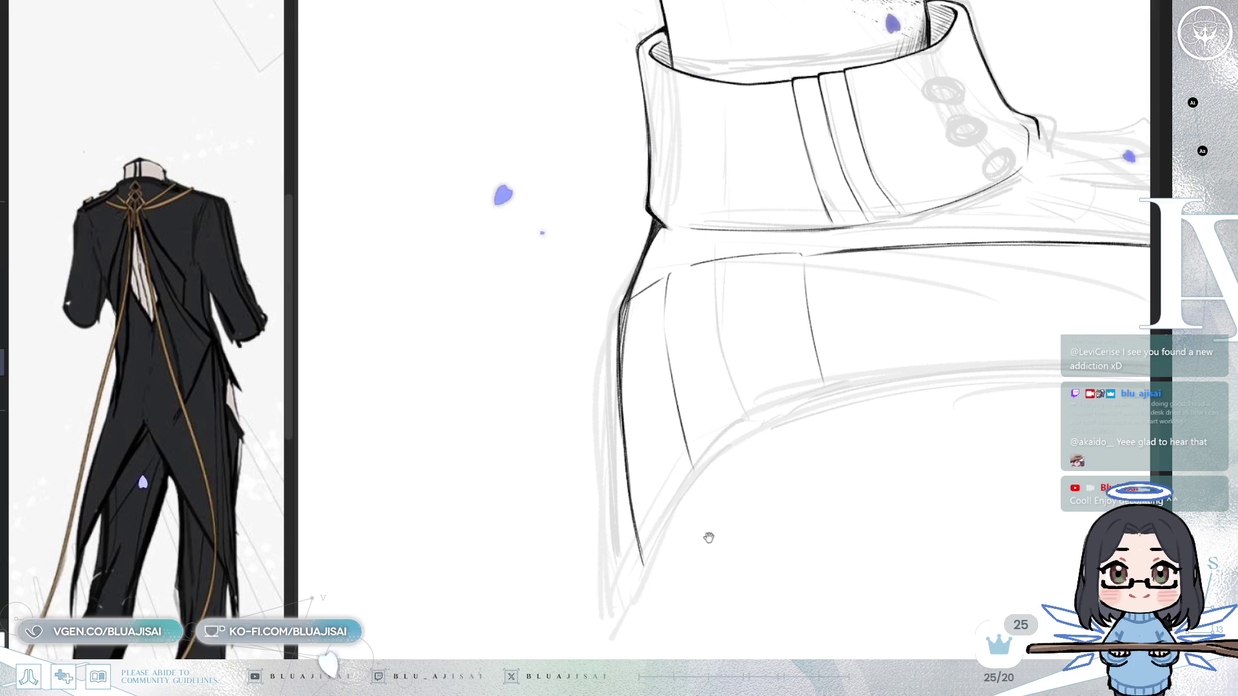
- Ink the cape's left outer contour up from its pointed tip, redrawing the upper stroke
drag(691, 544, 591, 428)
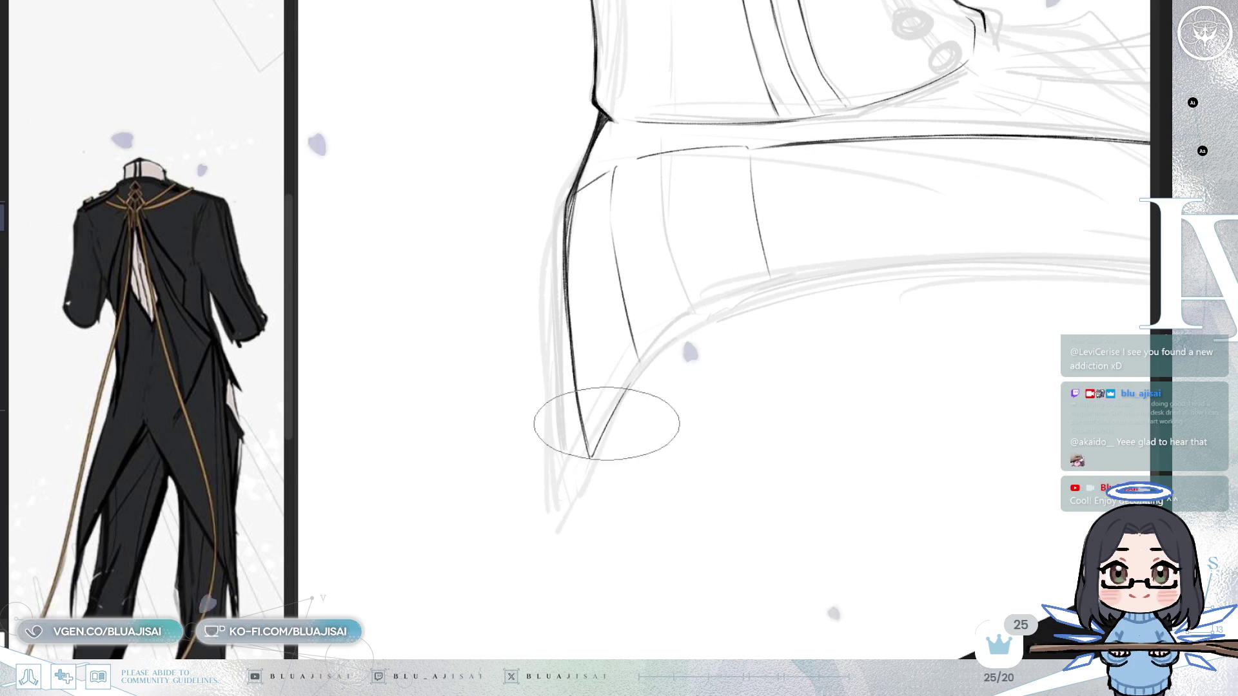
mouse_move(590, 456)
mouse_down()
mouse_move(639, 362)
mouse_move(752, 276)
mouse_up()
drag(643, 354, 761, 283)
key(ctrl+z)
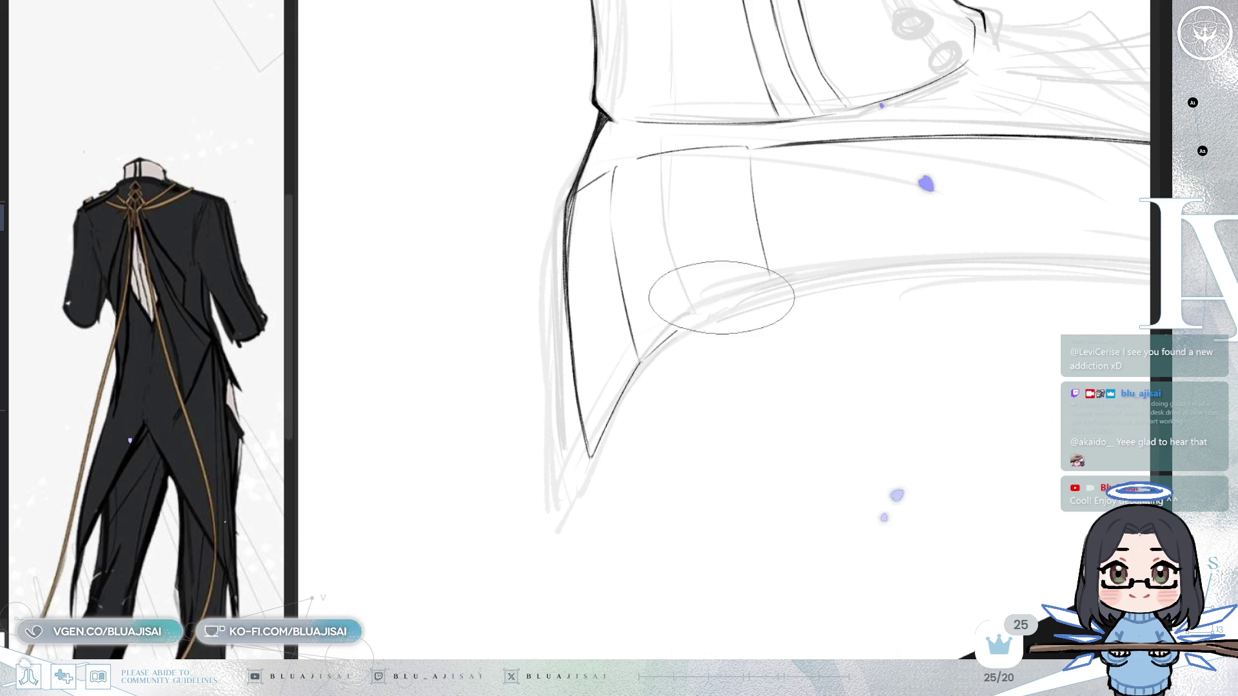
drag(642, 361, 767, 277)
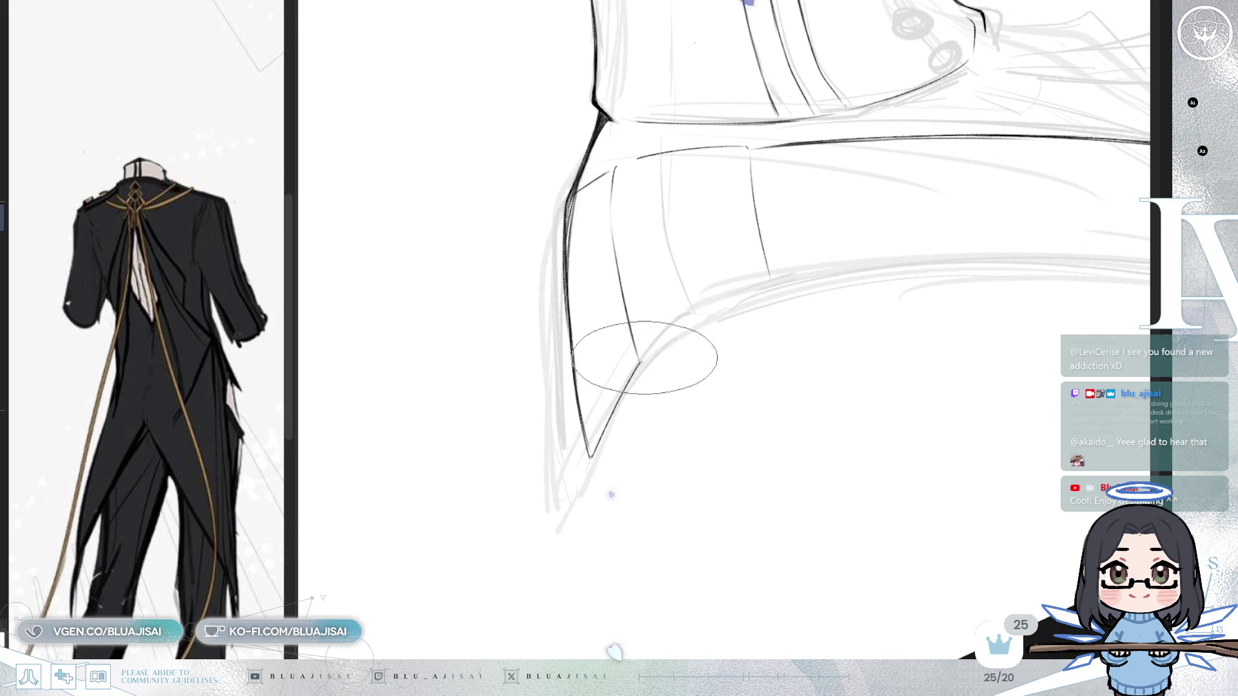
mouse_move(748, 274)
mouse_down()
mouse_move(764, 304)
mouse_move(721, 396)
mouse_move(641, 434)
mouse_up()
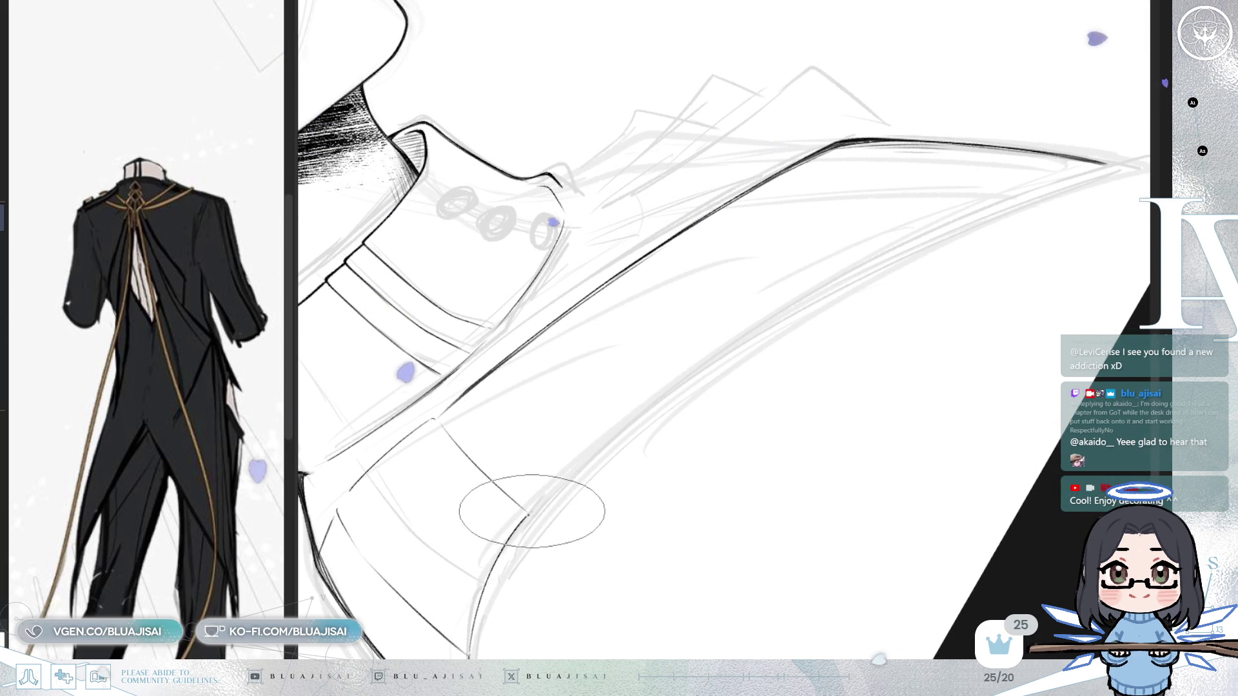
- Ink one long black curve along the cape's lower edge from the tip toward the shoulder
drag(530, 513, 1100, 165)
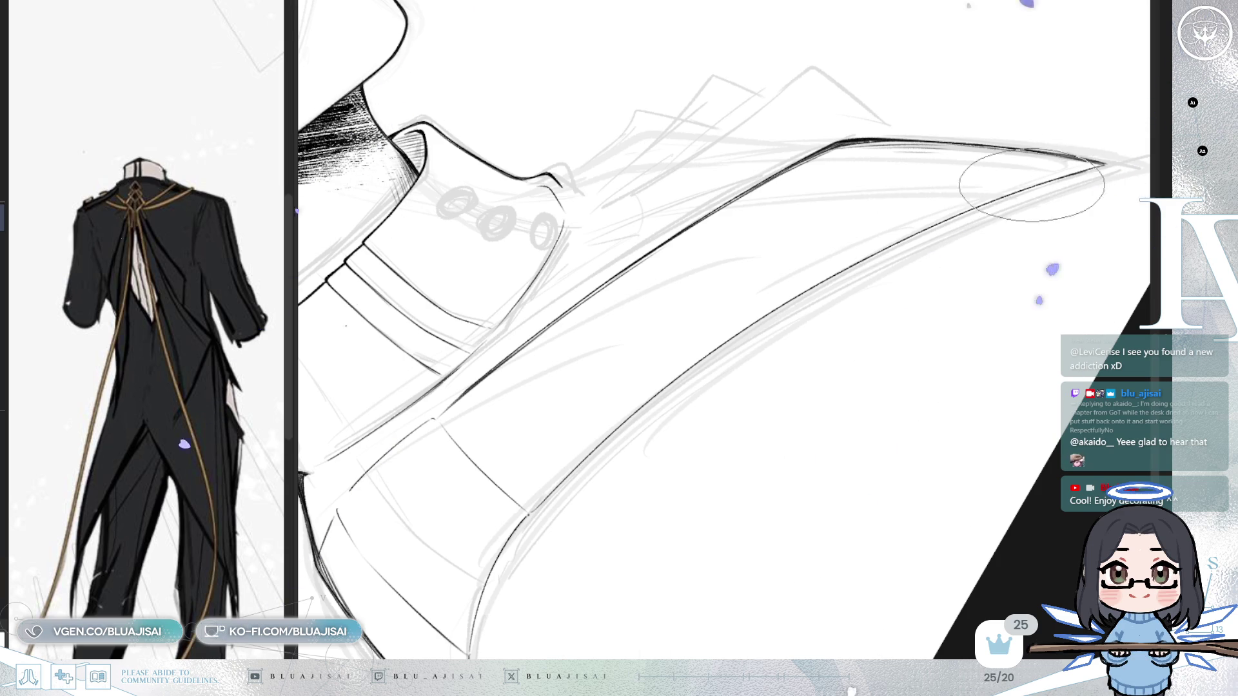
scroll(943, 272, up, 1)
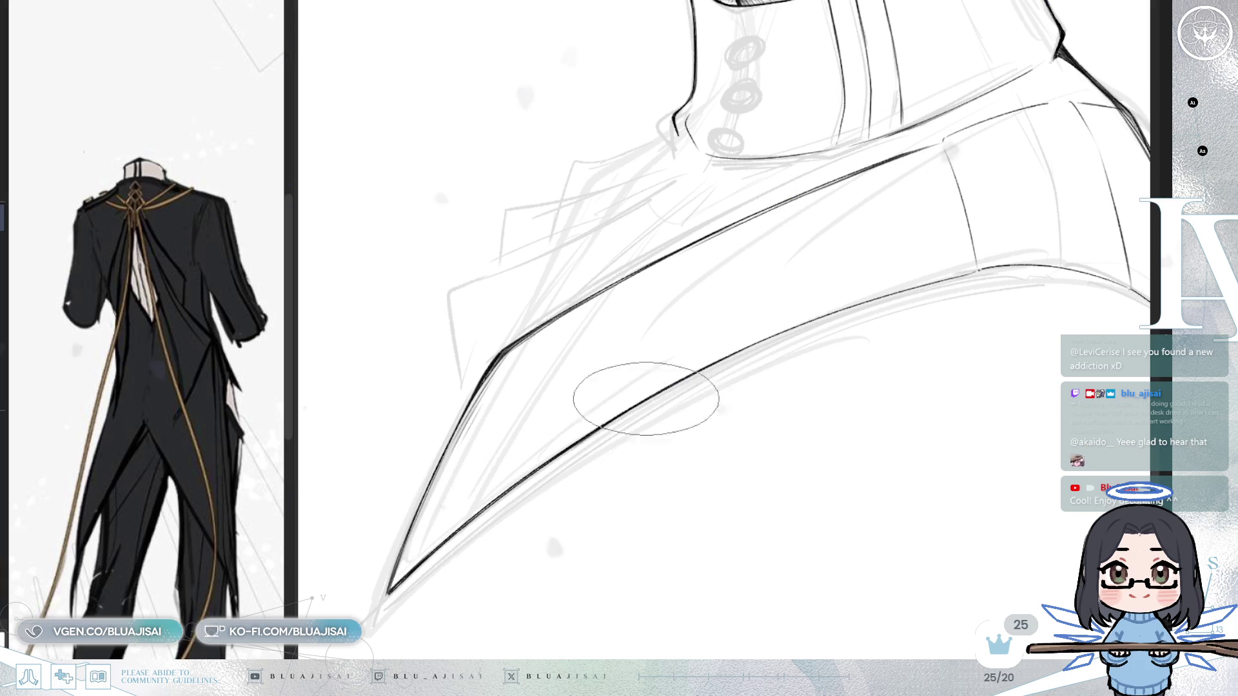
mouse_move(912, 268)
mouse_down()
mouse_move(829, 304)
mouse_move(885, 340)
mouse_move(918, 228)
mouse_up()
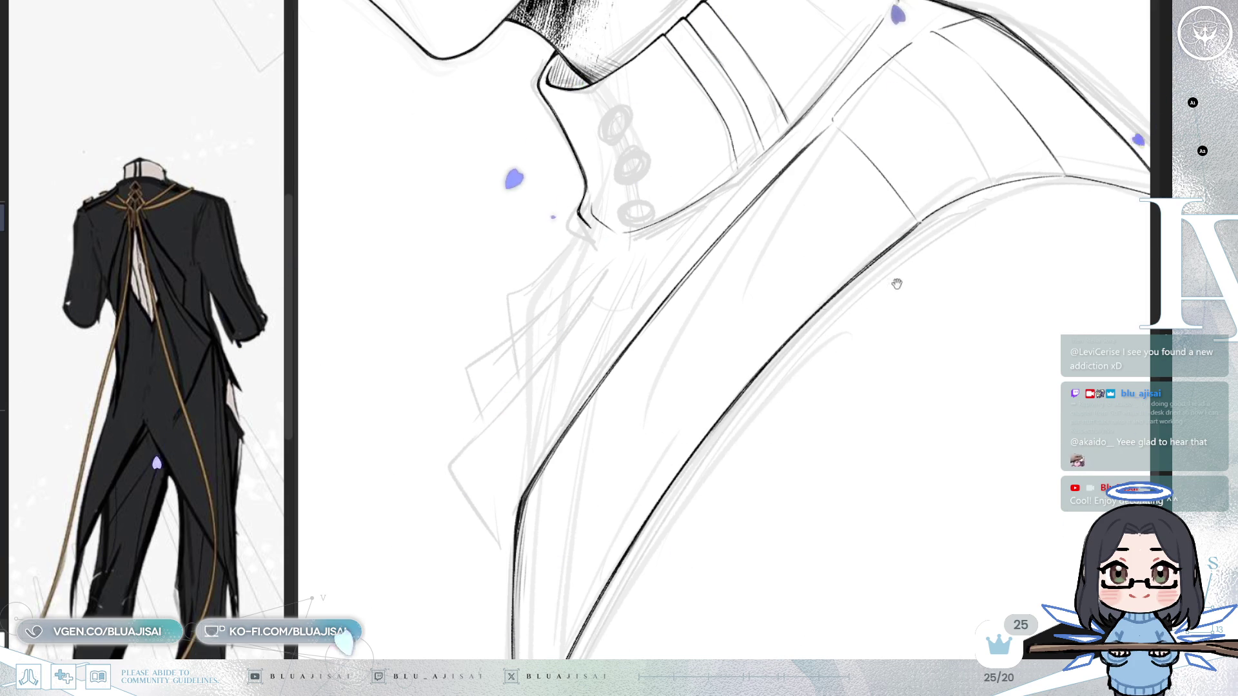
drag(893, 273, 774, 396)
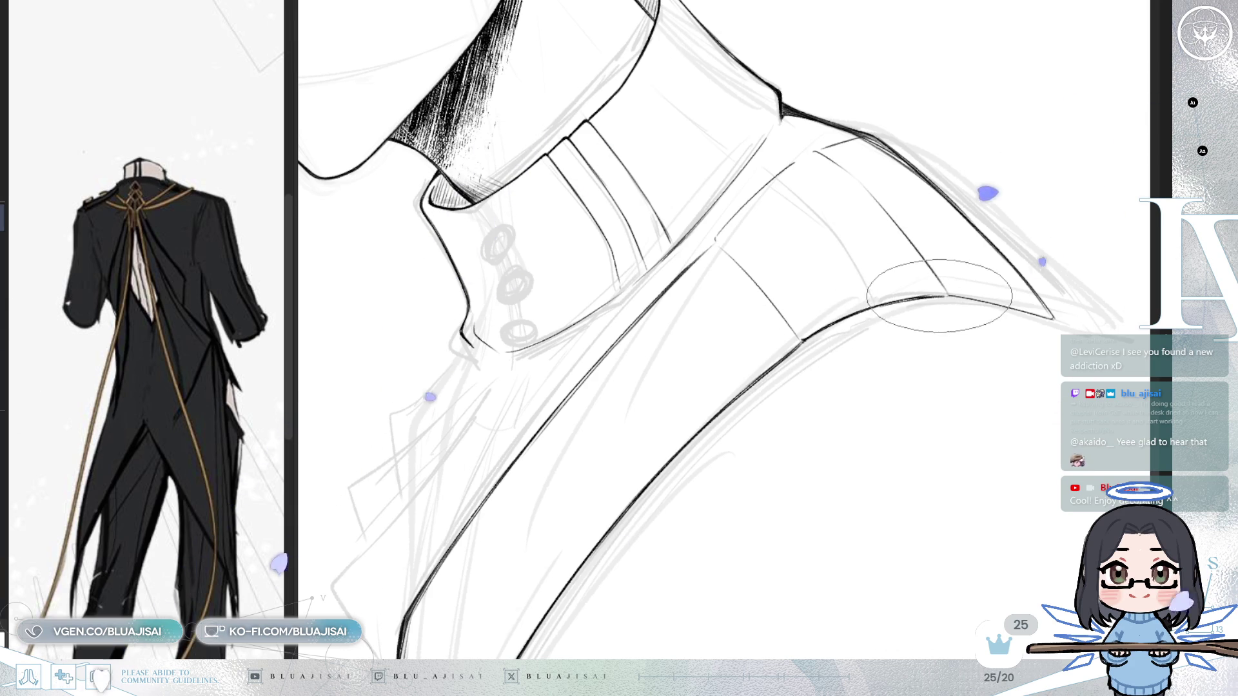
drag(884, 312, 802, 333)
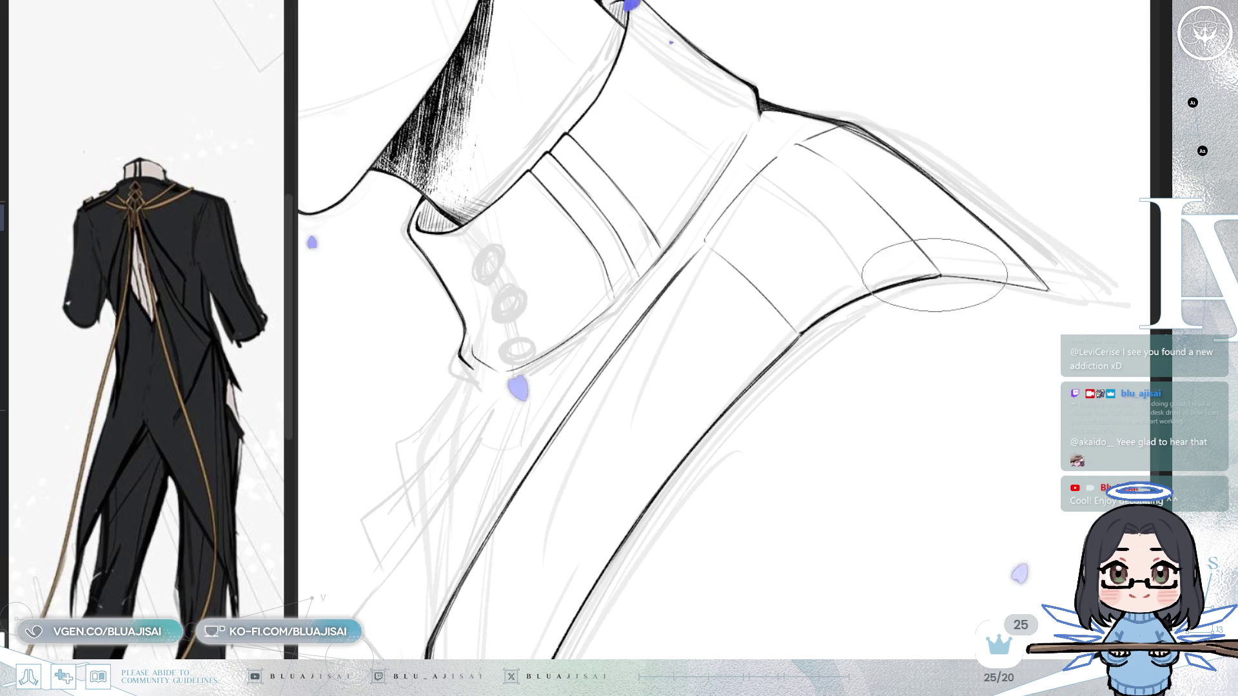
mouse_move(926, 277)
mouse_down()
mouse_move(920, 257)
mouse_move(857, 350)
mouse_move(826, 308)
mouse_up()
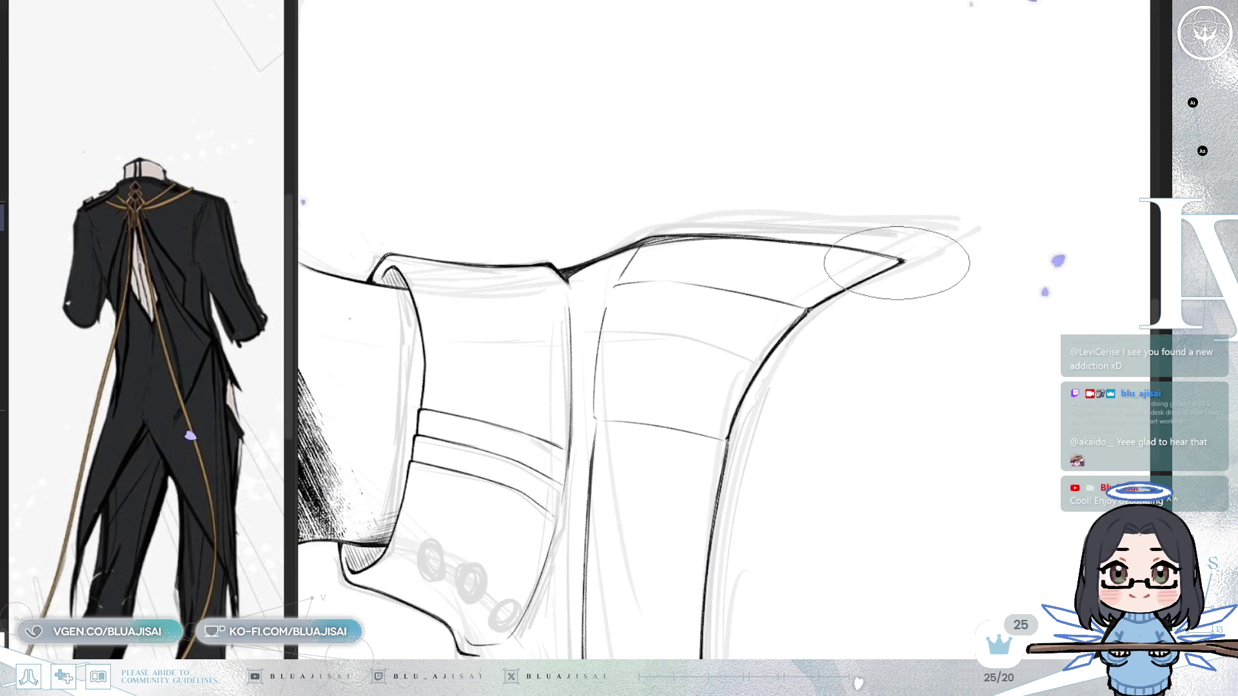
key(6)
key(6)
drag(763, 338, 880, 312)
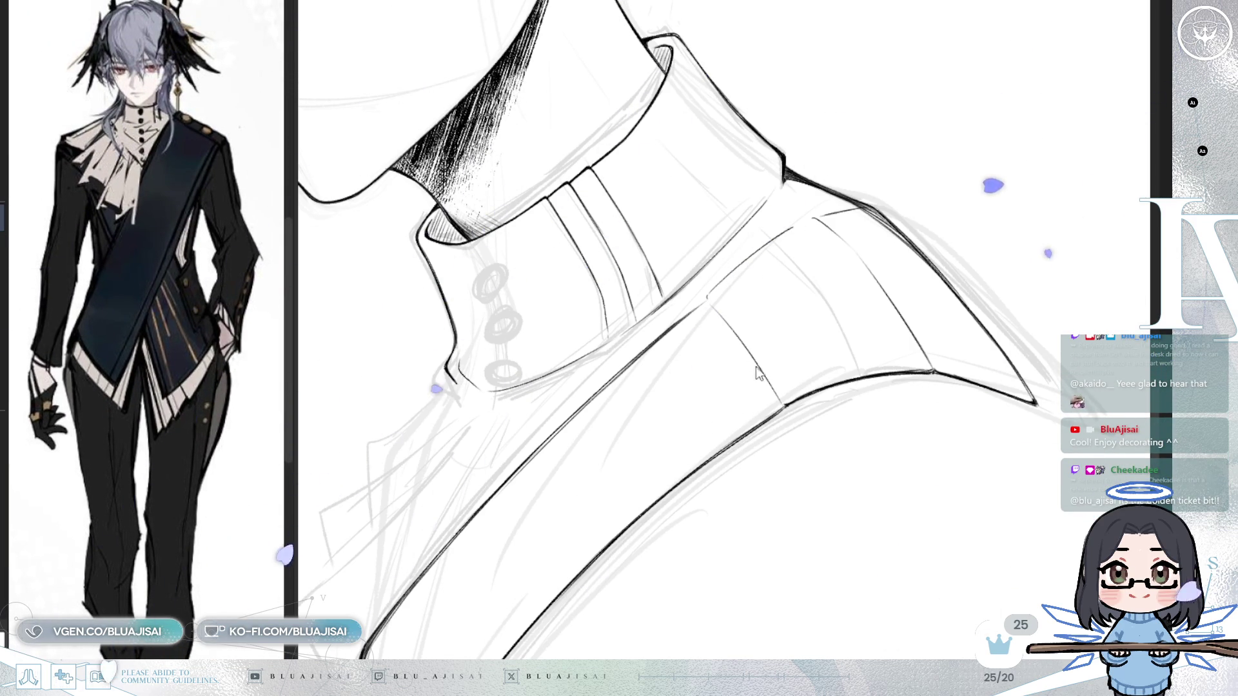
- Mirror the canvas, place the collar right of centre and rotate the view about 15° clockwise
key(h)
mouse_move(793, 490)
mouse_down()
mouse_move(690, 433)
mouse_move(635, 323)
mouse_up()
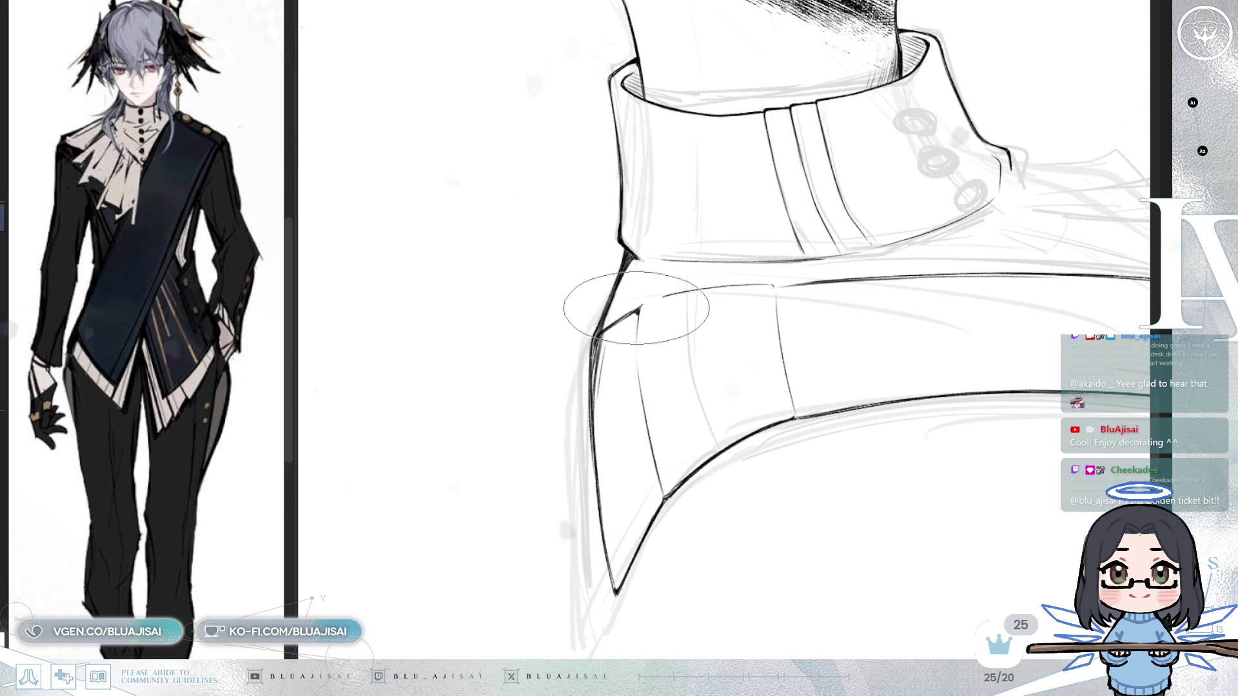
key(asciicircum)
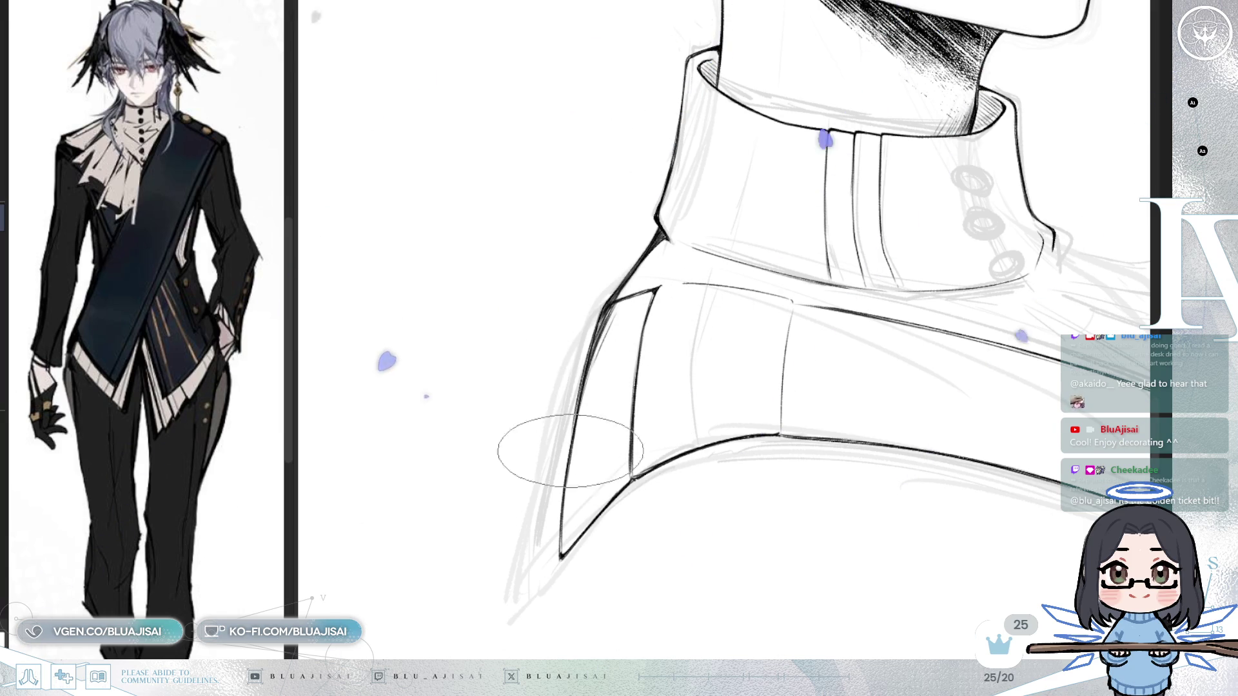
- Ink the shoulder panel's seam line in bold black from the cape's left corner
drag(588, 428, 636, 345)
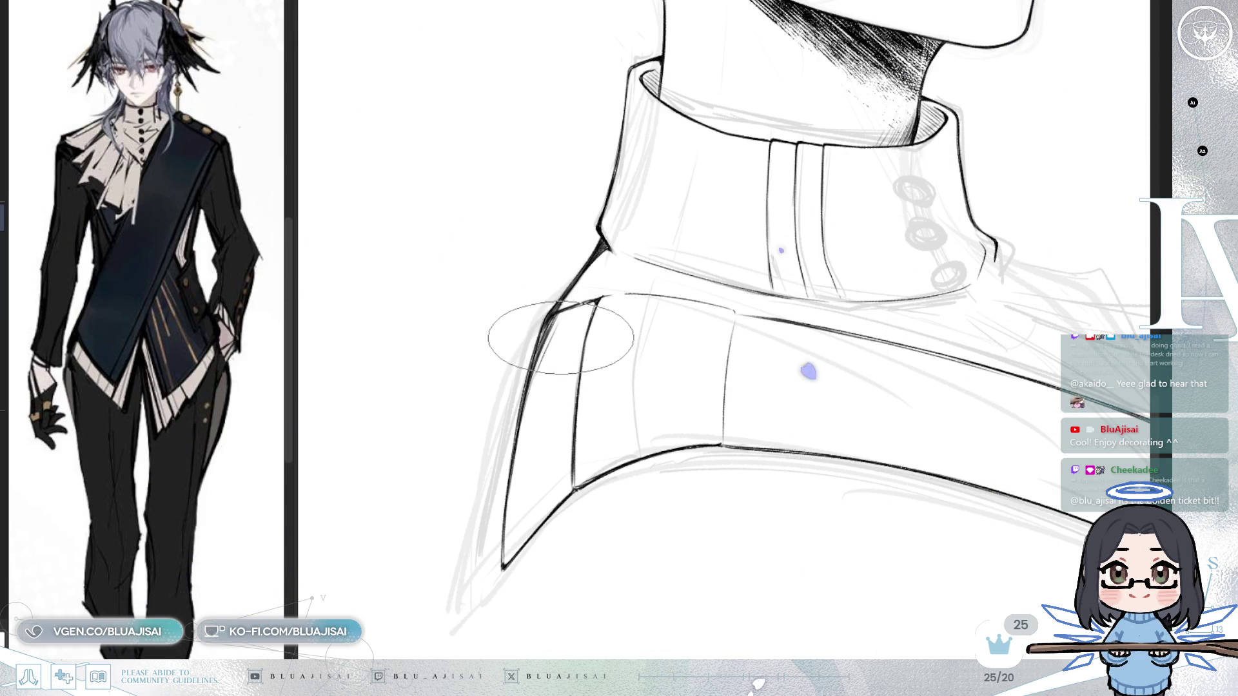
mouse_move(577, 347)
mouse_down()
mouse_move(844, 290)
mouse_move(685, 279)
mouse_up()
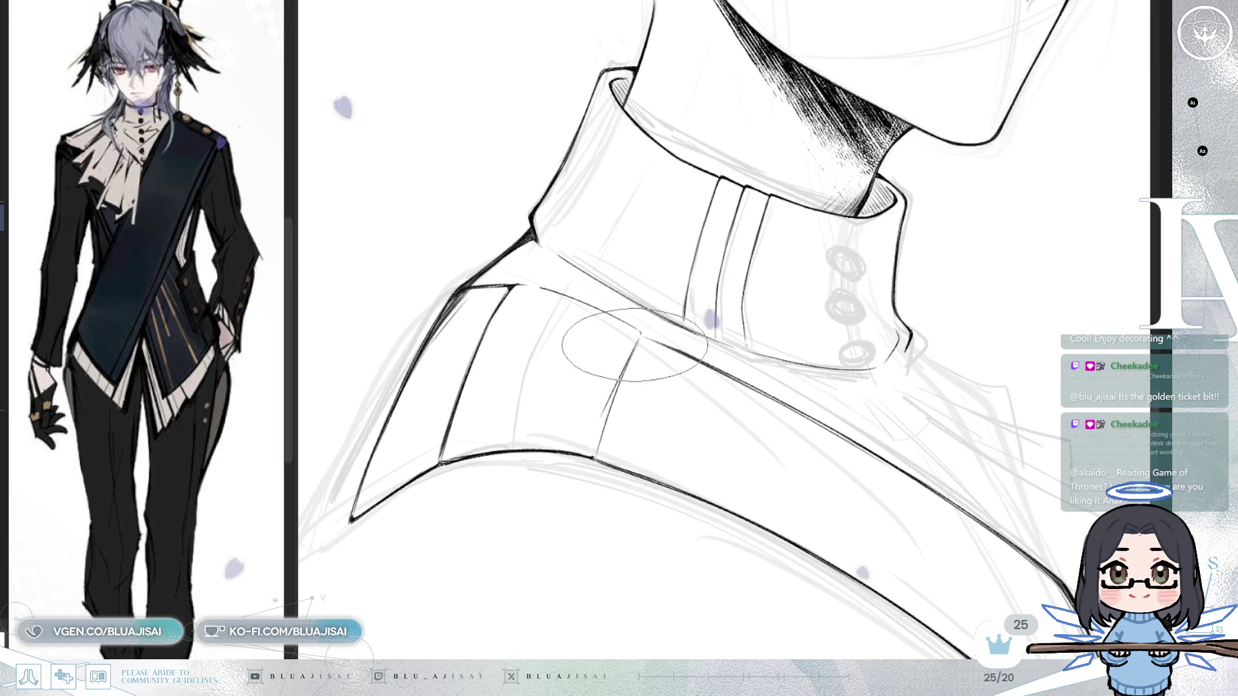
drag(638, 336, 597, 451)
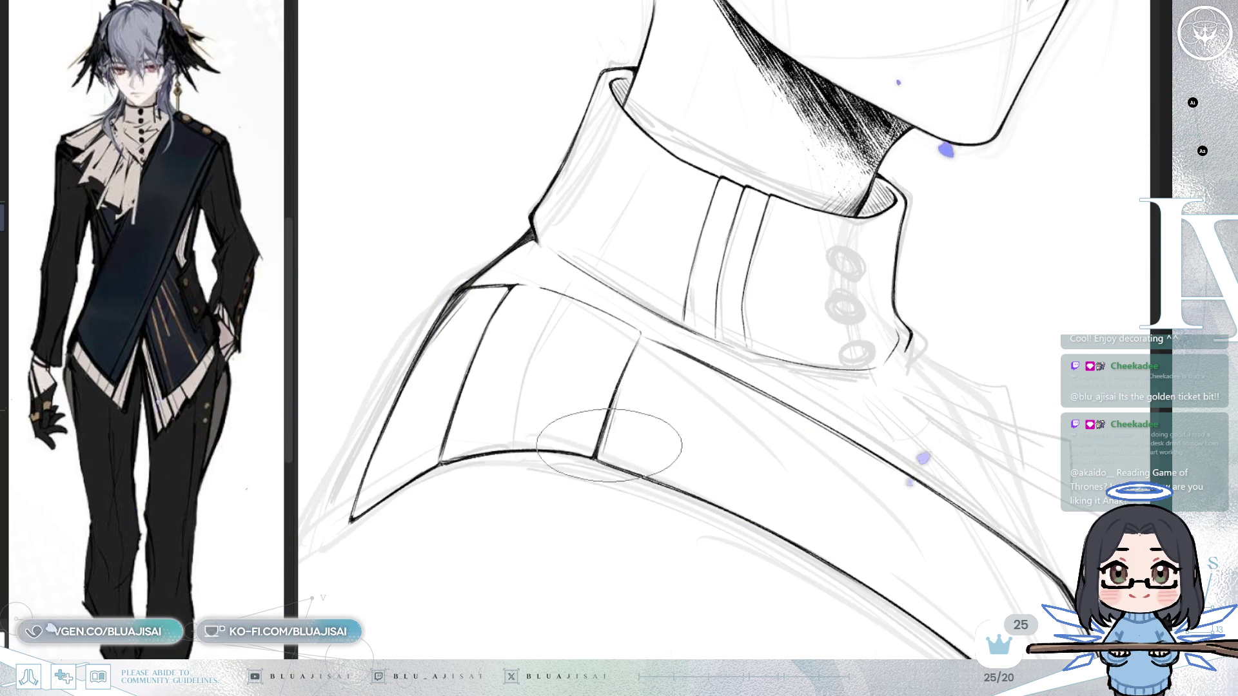
- Unmirror the canvas and angle the view along the collar and shoulder
key(m)
drag(816, 361, 645, 609)
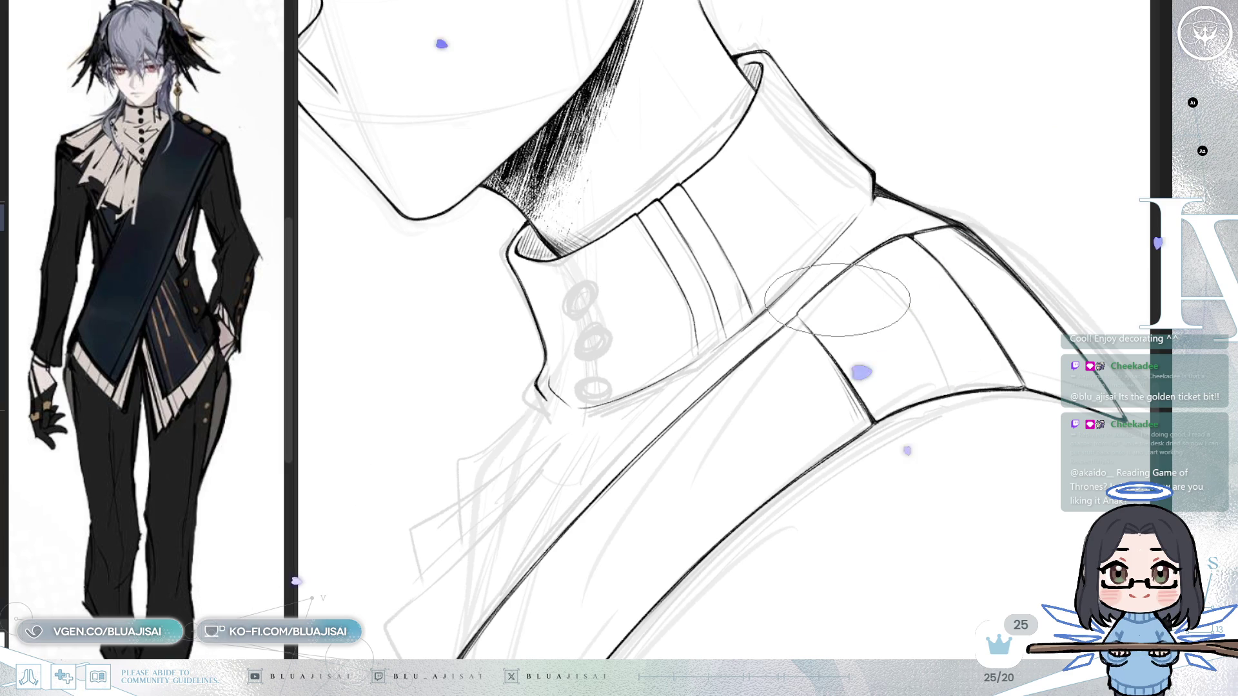
scroll(837, 300, down, 3)
scroll(986, 516, up, 1)
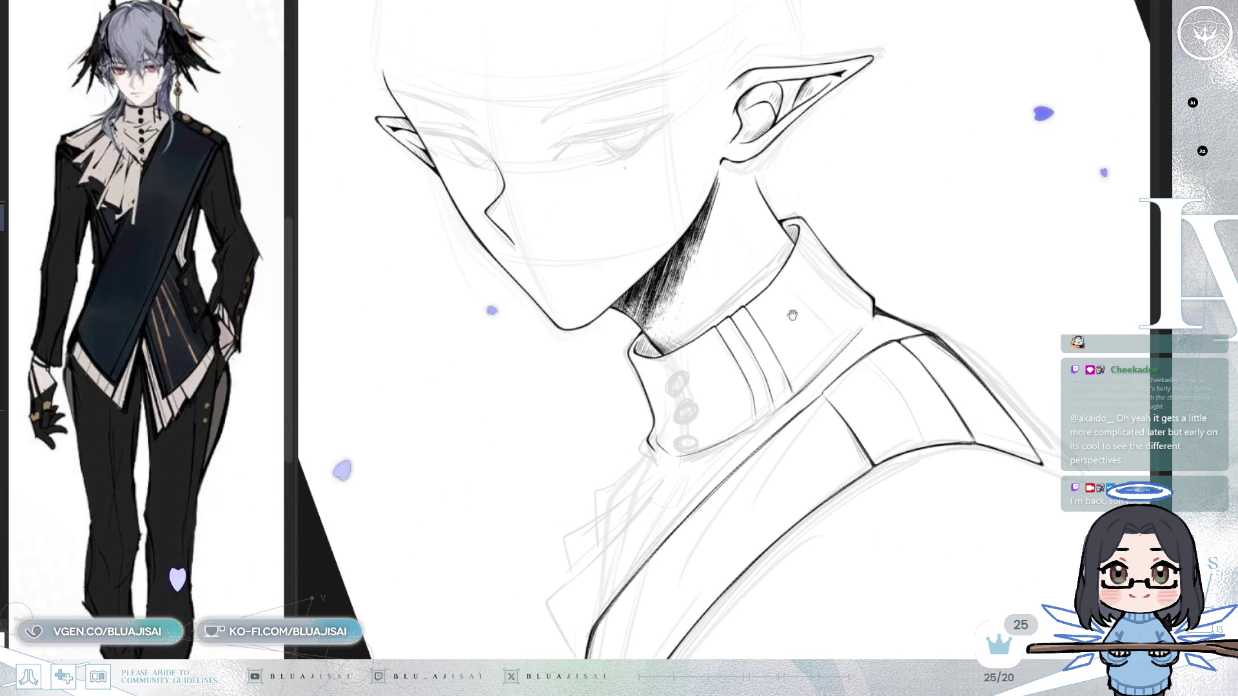
- Centre the canvas on the collar and widen the reference panel to show its collar and chest
drag(803, 256, 830, 242)
mouse_move(746, 511)
mouse_down()
mouse_move(842, 387)
mouse_move(700, 514)
mouse_up()
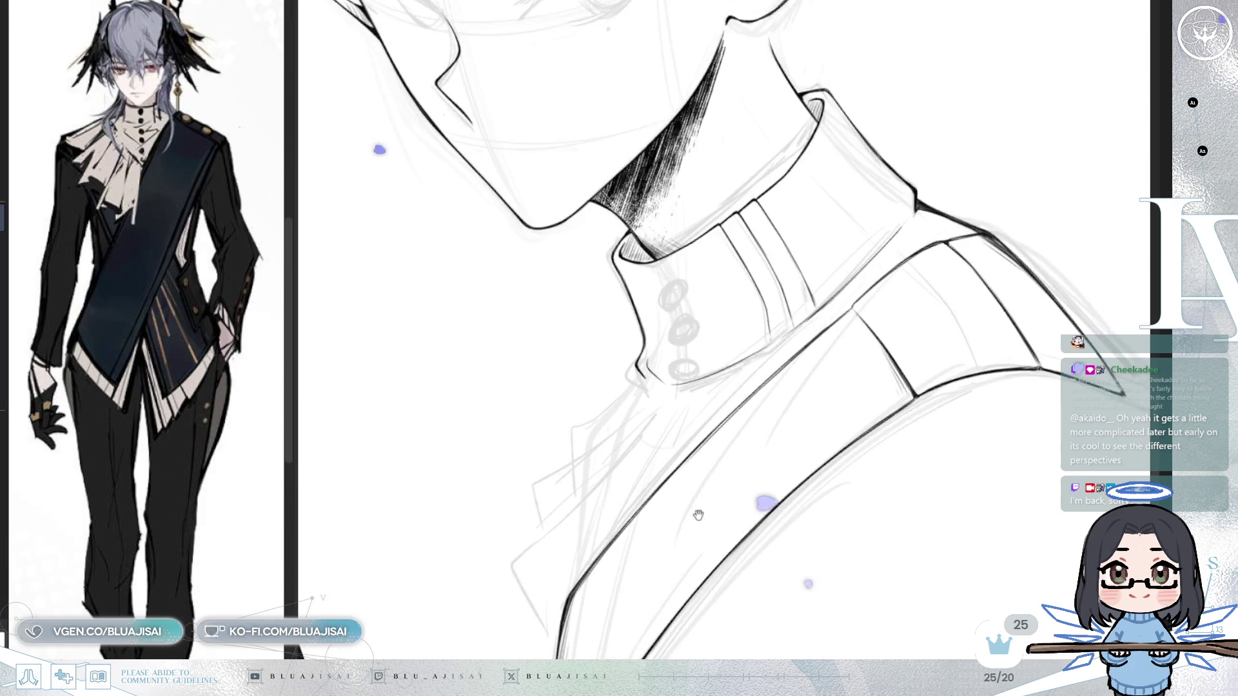
drag(424, 399, 437, 404)
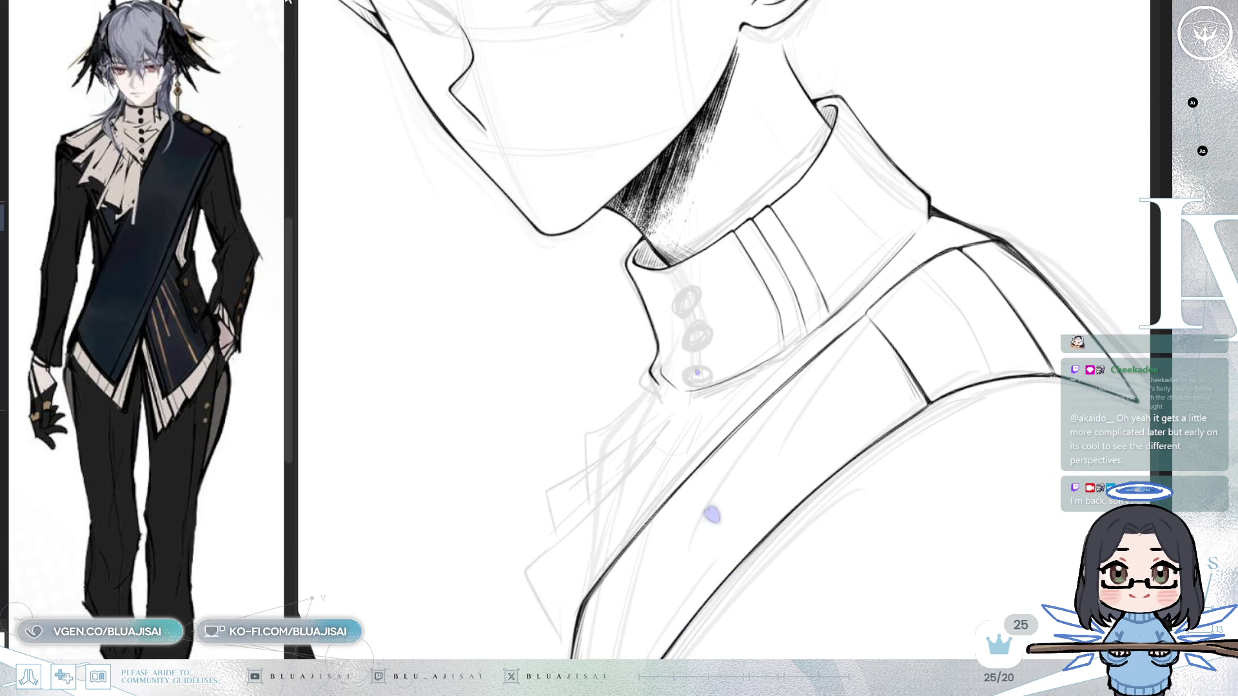
drag(289, 271, 571, 264)
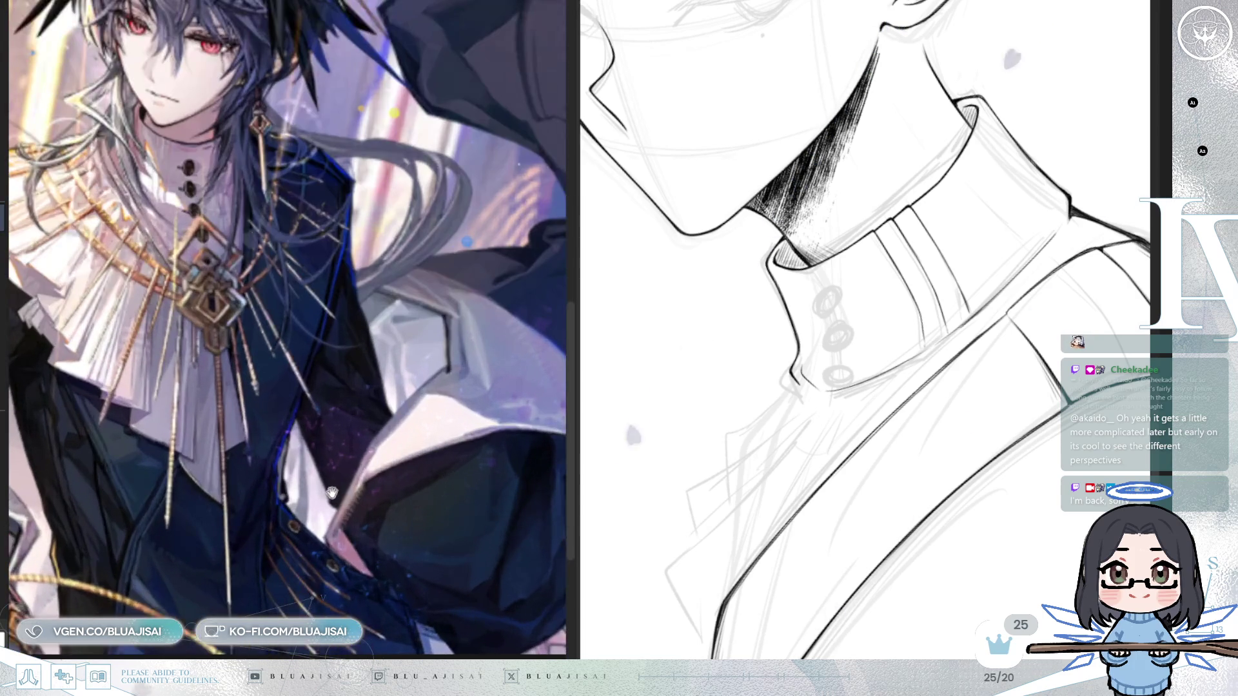
drag(337, 513, 394, 552)
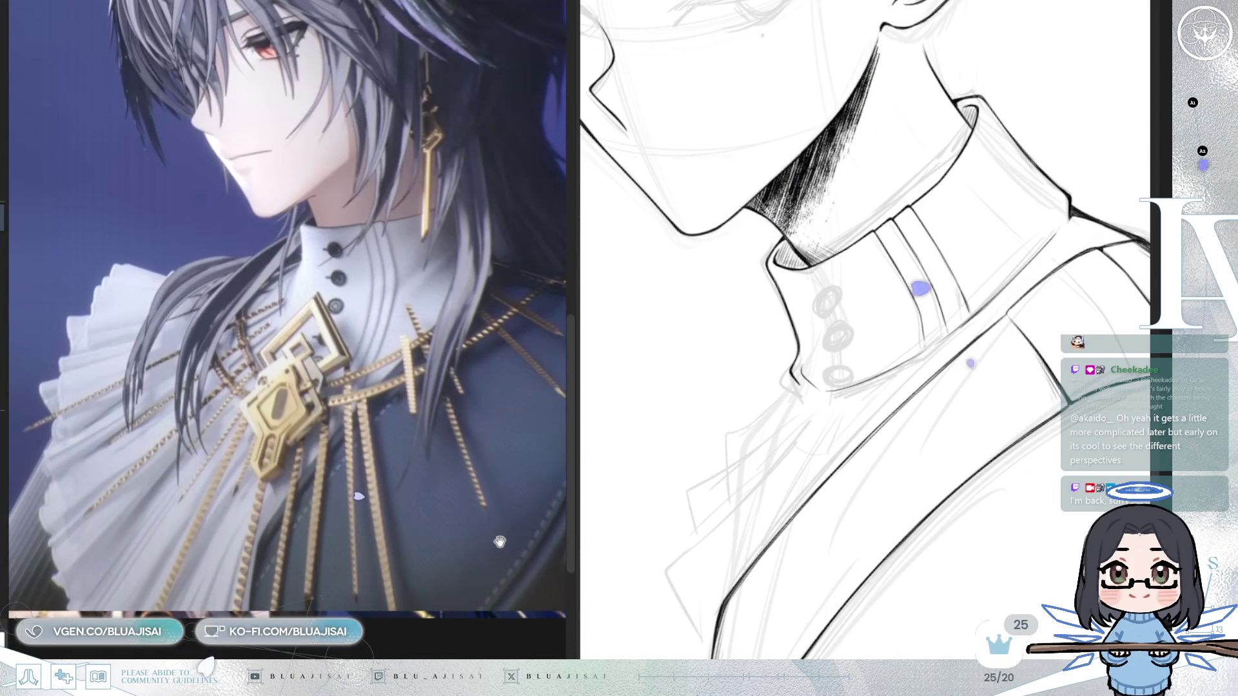
- Narrow the reference panel and zoom the drawing in on the collar-to-shoulder seam
mouse_move(574, 434)
mouse_down()
mouse_move(455, 608)
mouse_move(608, 608)
mouse_up()
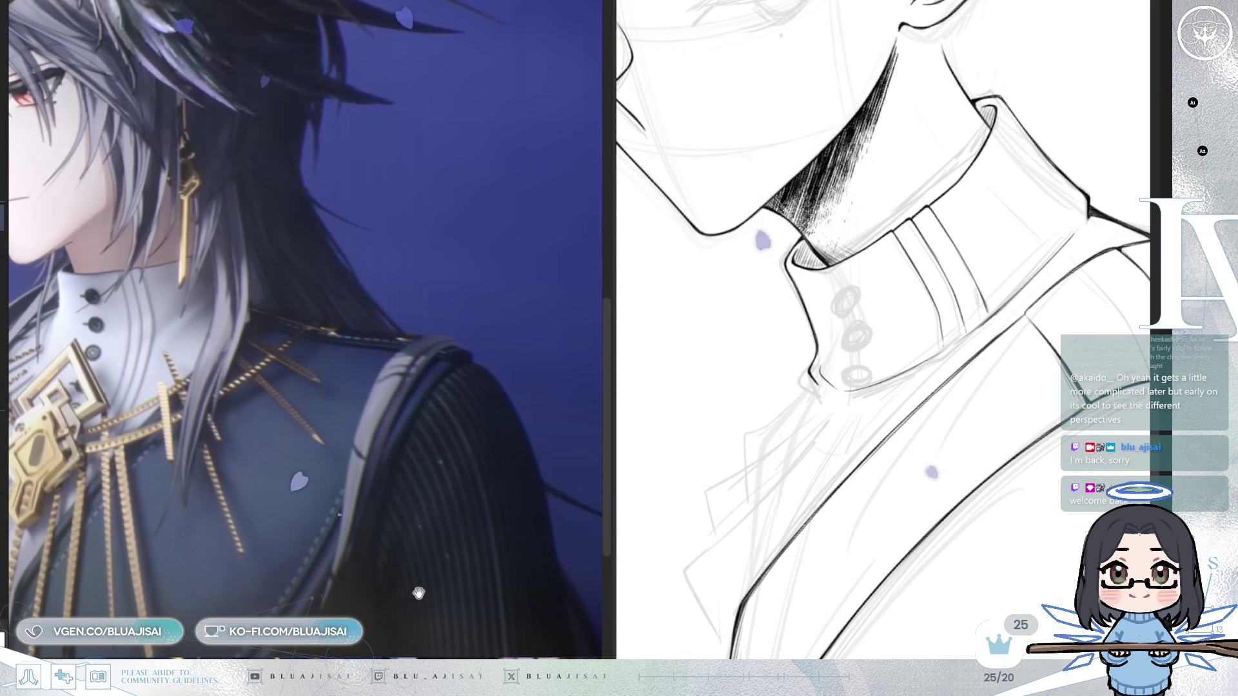
drag(613, 445, 423, 446)
mouse_move(910, 463)
mouse_down()
mouse_move(839, 425)
mouse_move(802, 497)
mouse_move(917, 298)
mouse_up()
scroll(877, 355, up, 3)
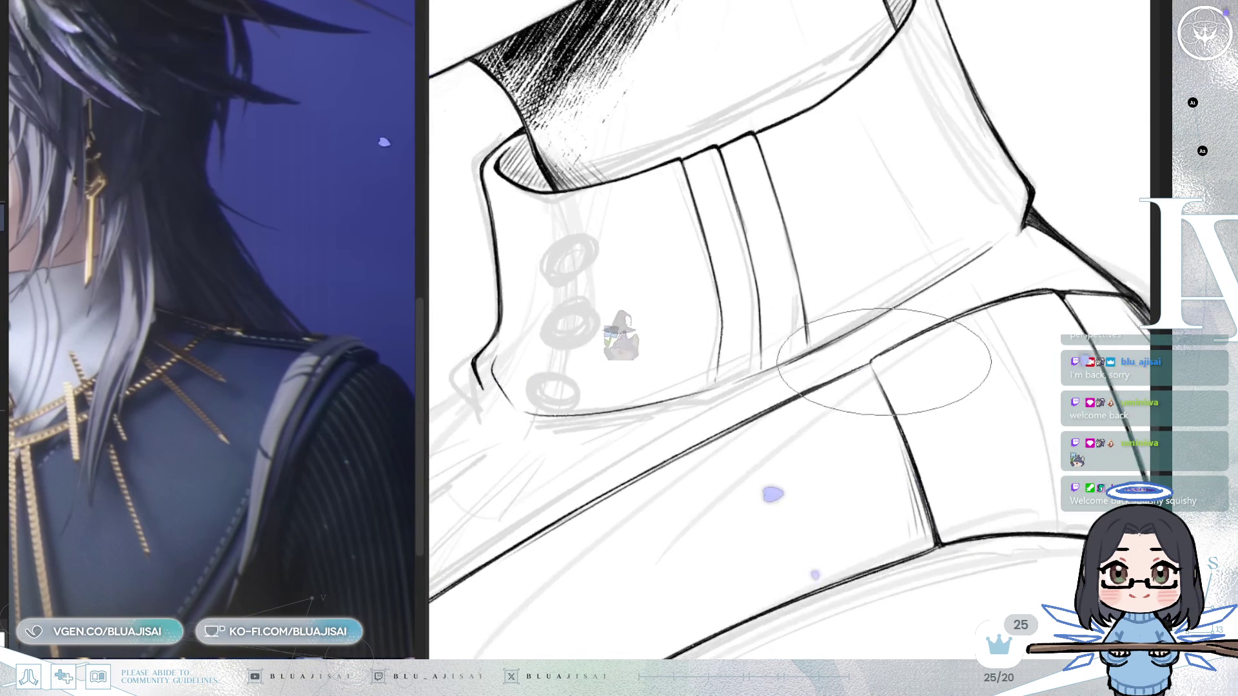
- Rotate and reposition the view around the collar seam
mouse_move(889, 359)
mouse_down()
mouse_move(868, 360)
mouse_move(859, 332)
mouse_up()
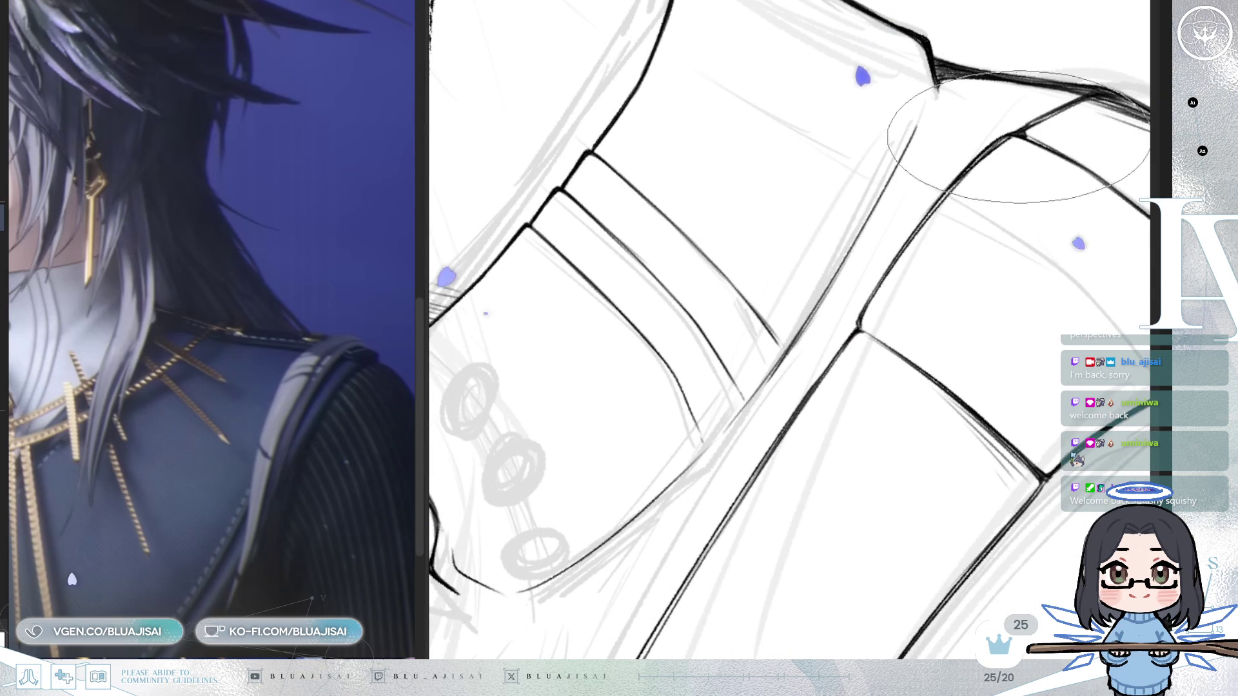
mouse_move(1009, 138)
mouse_down()
mouse_move(844, 284)
mouse_move(872, 397)
mouse_up()
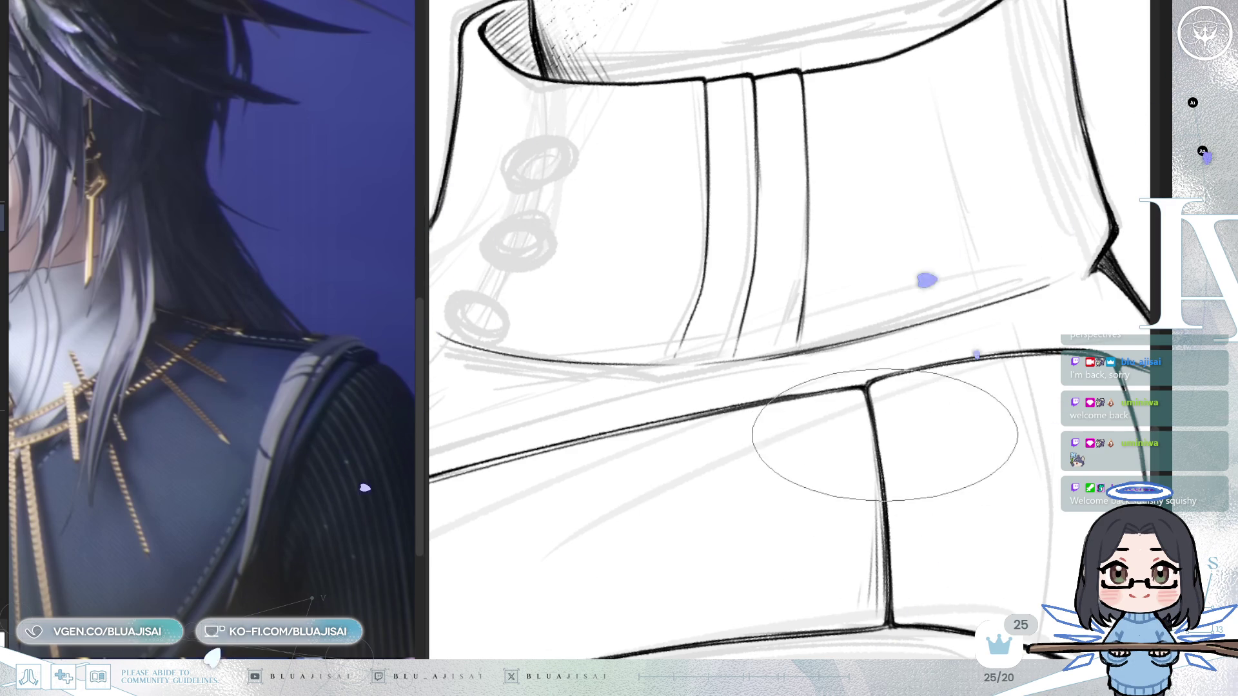
scroll(872, 439, down, 2)
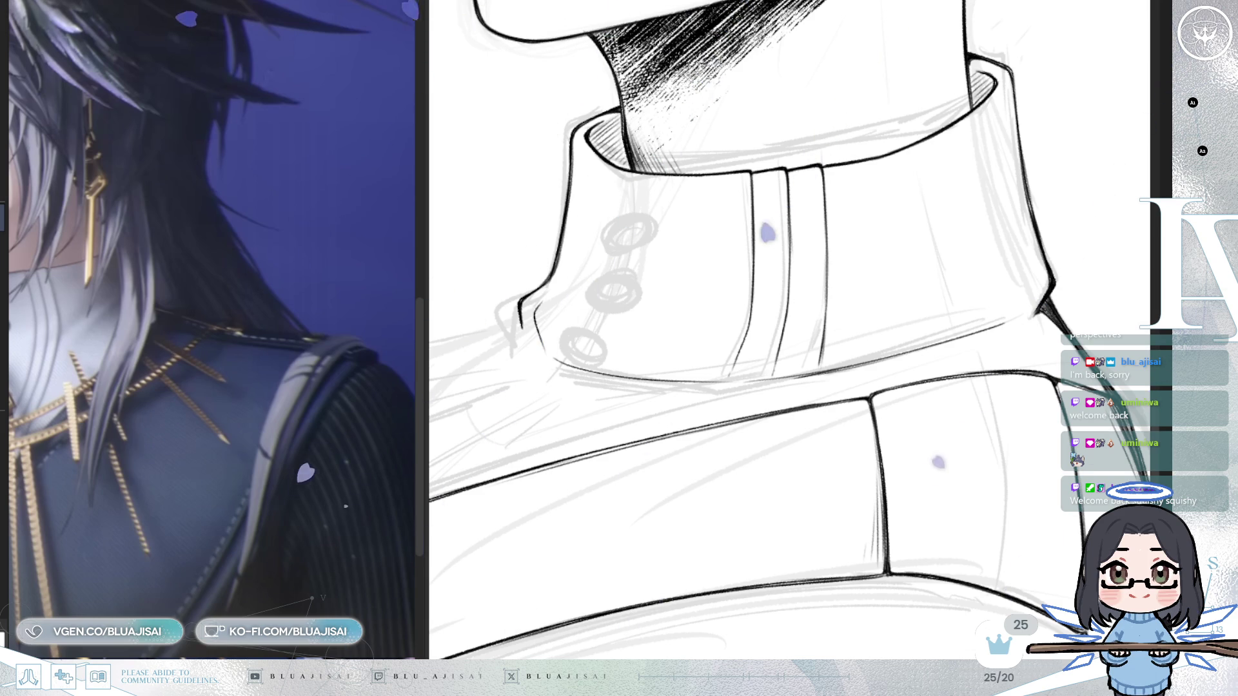
mouse_move(1090, 484)
mouse_down()
mouse_move(928, 387)
mouse_move(862, 372)
mouse_move(952, 371)
mouse_move(849, 392)
mouse_move(829, 378)
mouse_move(774, 262)
mouse_move(886, 310)
mouse_up()
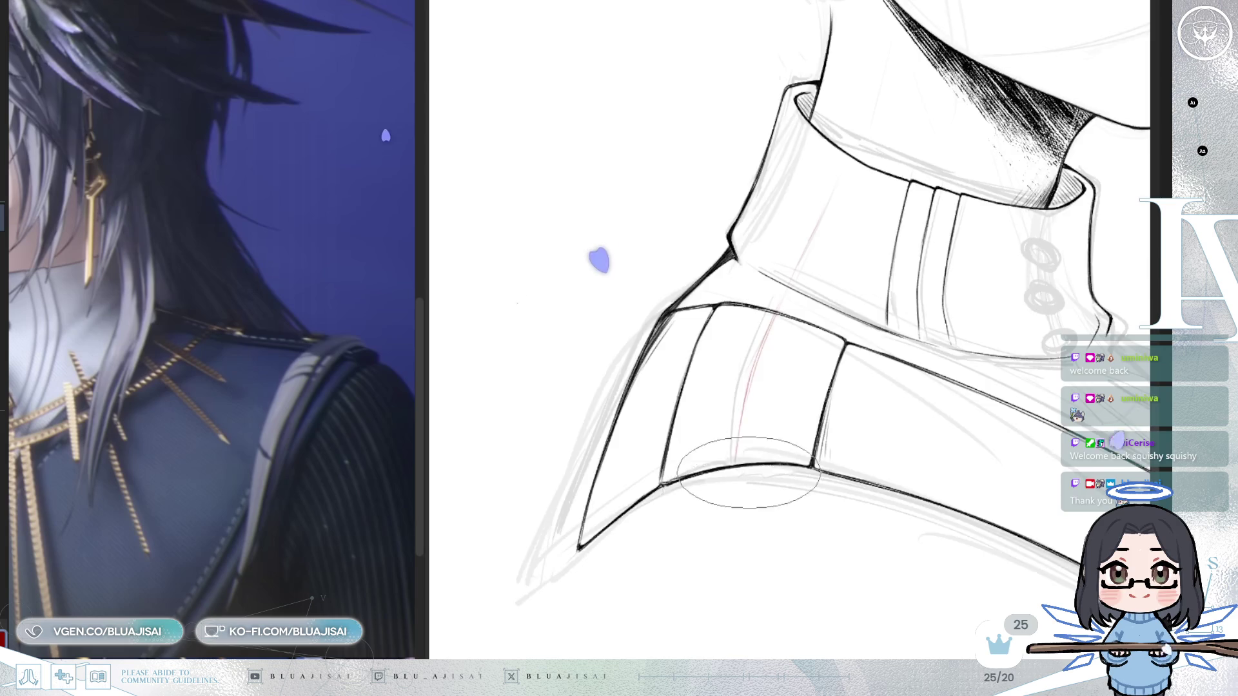
- Sketch two red button ovals, one above the other, on the angled shoulder strap
drag(719, 490, 785, 368)
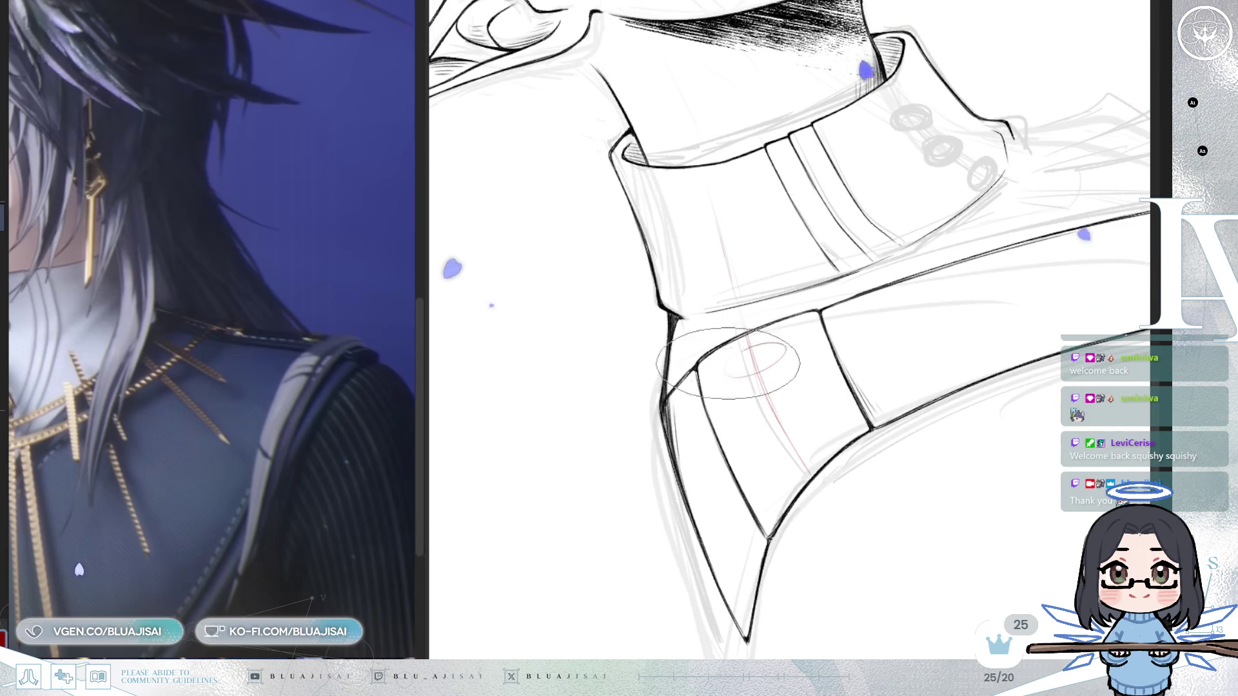
drag(780, 351, 738, 372)
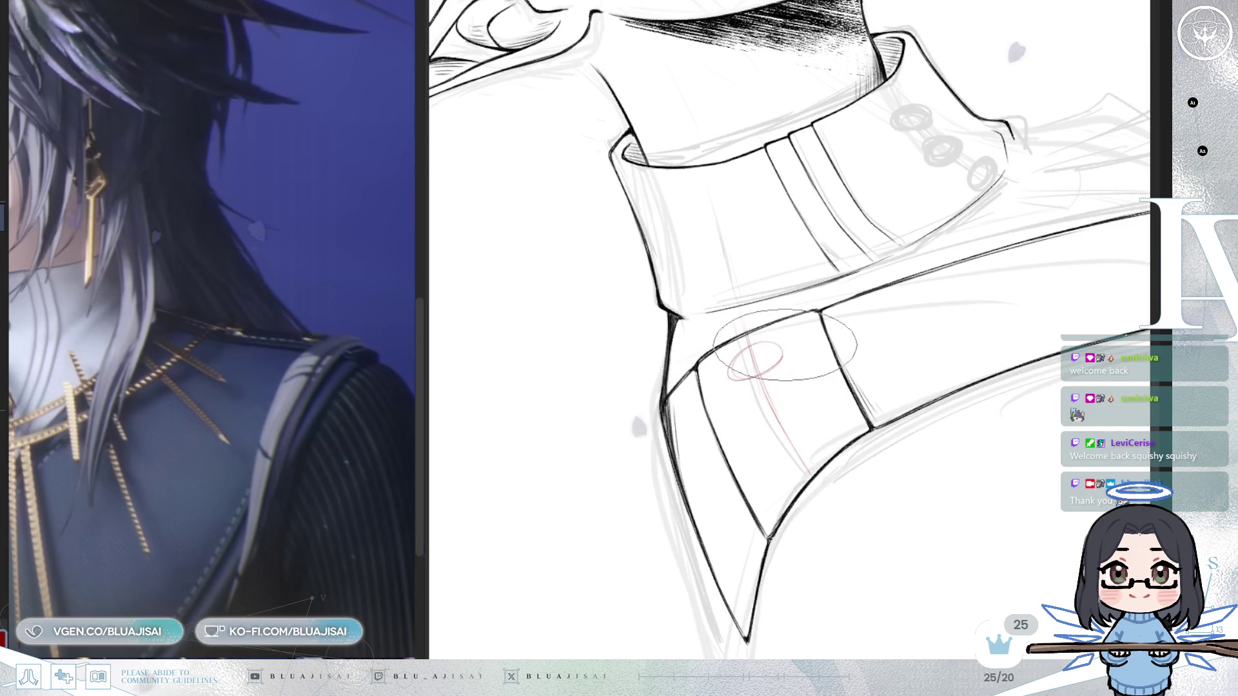
mouse_move(811, 403)
mouse_down()
mouse_move(767, 445)
mouse_move(814, 406)
mouse_up()
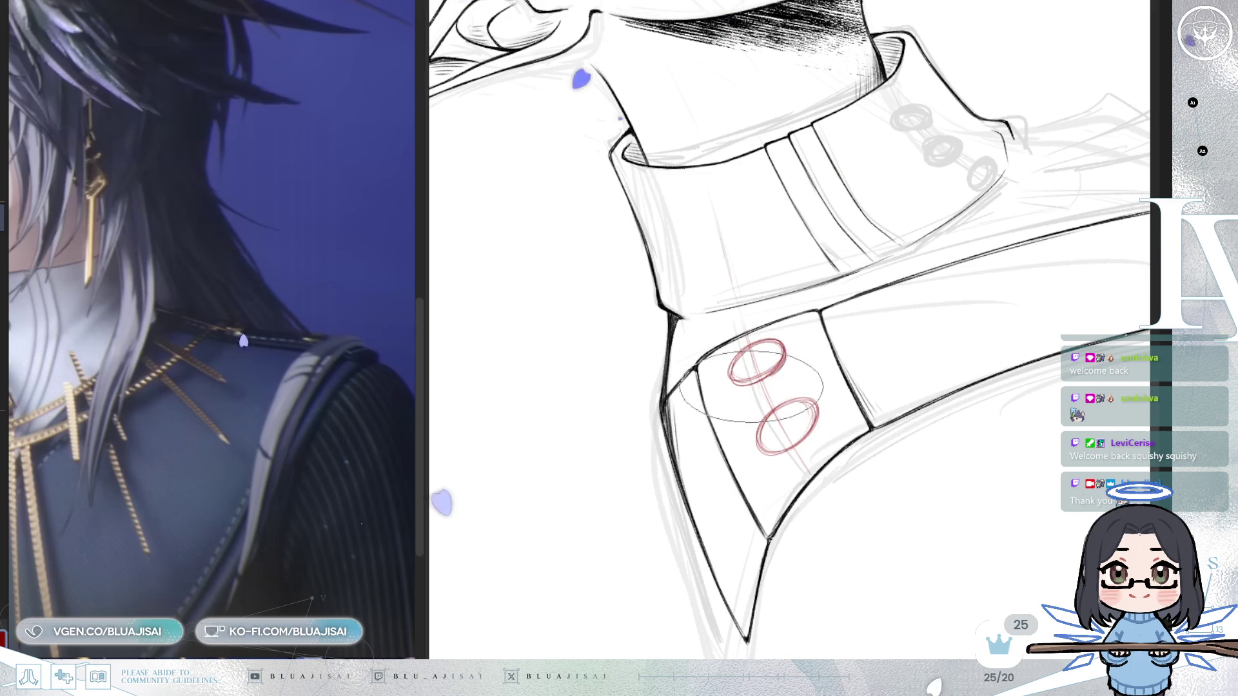
key(End)
key(End)
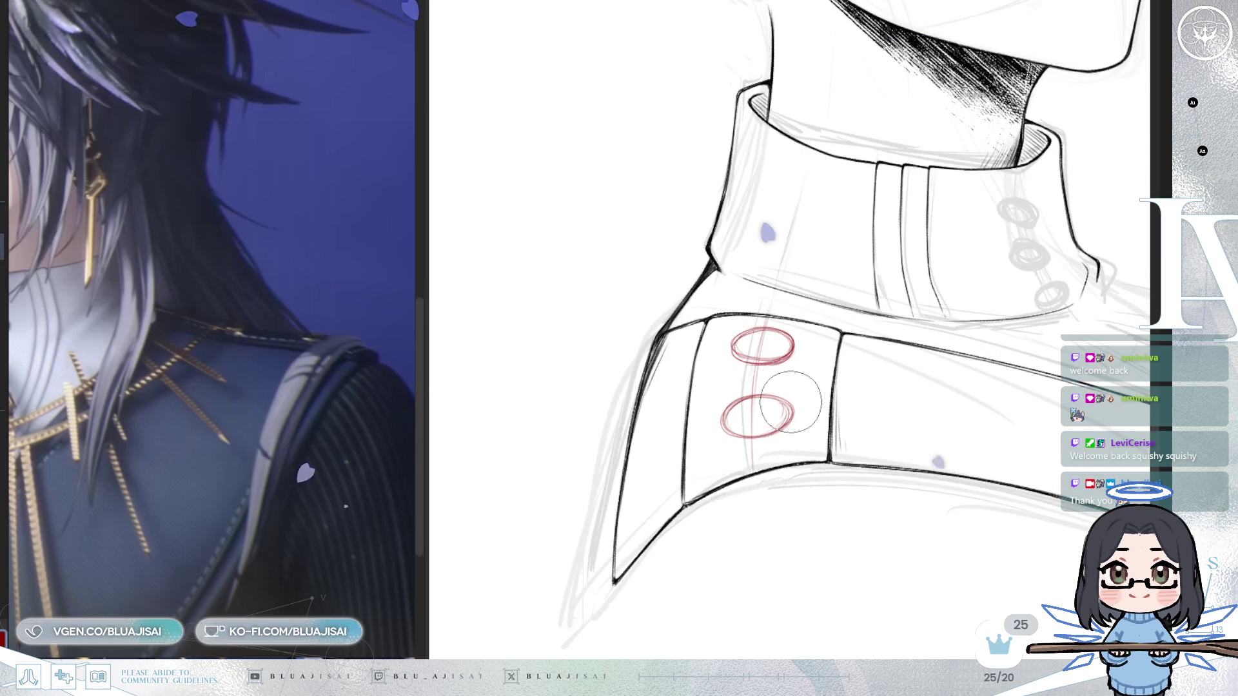
key(End)
key(End)
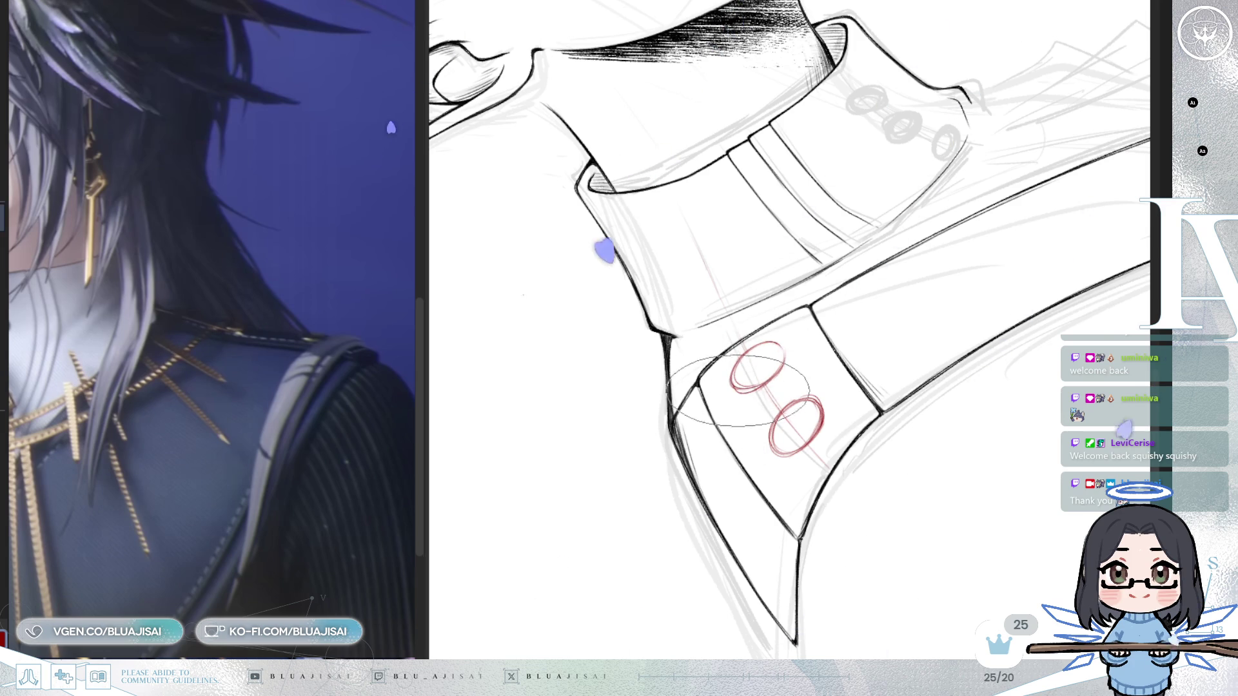
key(ctrl+shift+r)
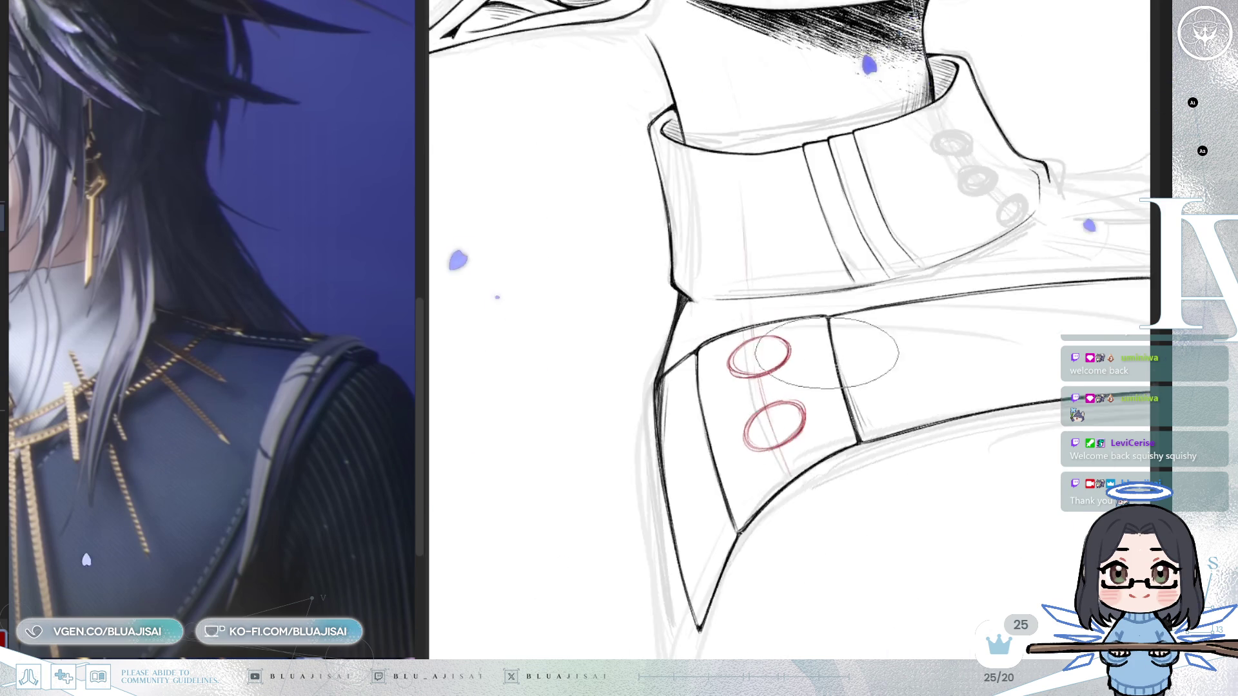
key(minus)
key(minus)
key(minus)
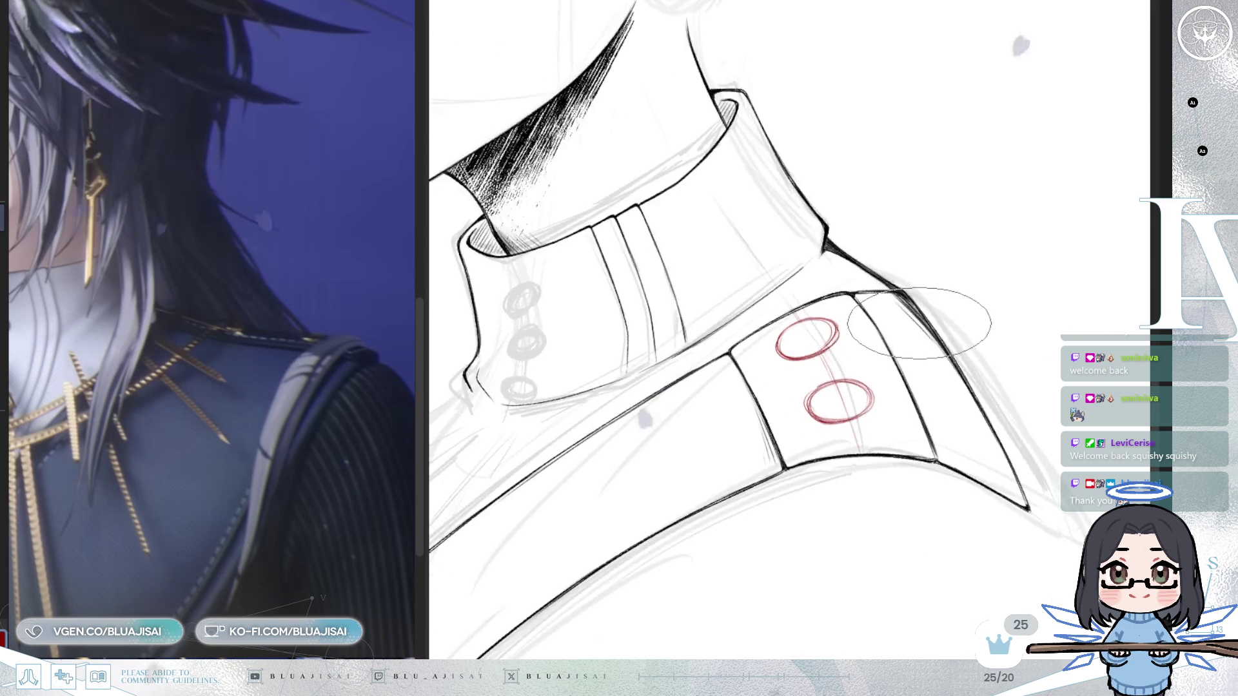
scroll(917, 324, down, 1)
scroll(917, 324, up, 4)
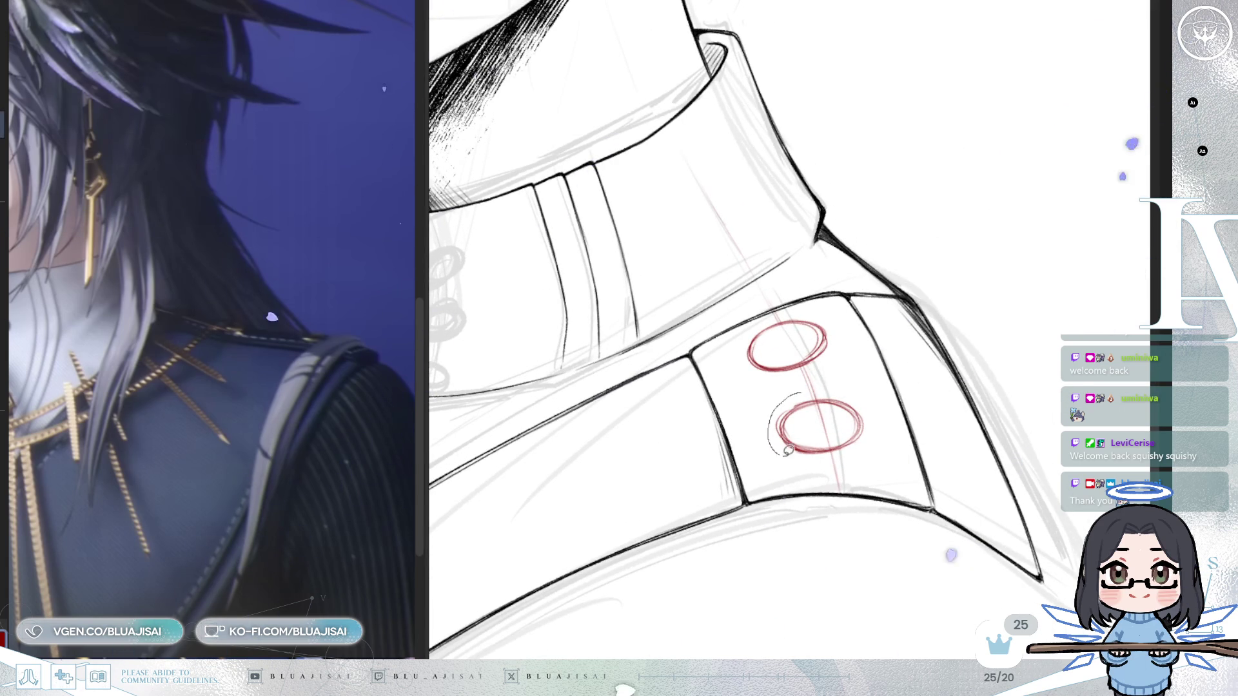
drag(858, 445, 819, 401)
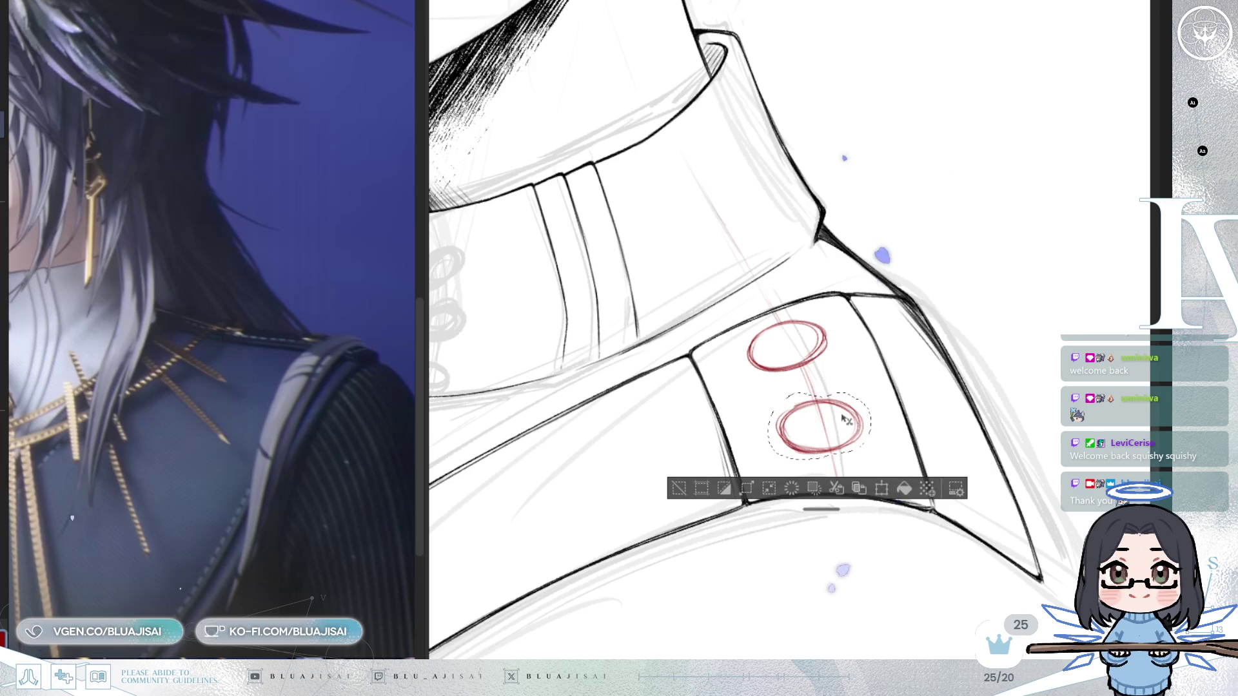
- Stretch the lower oval slightly wider and downward with Ctrl+T and apply the transform
key(ctrl+t)
drag(773, 468, 772, 472)
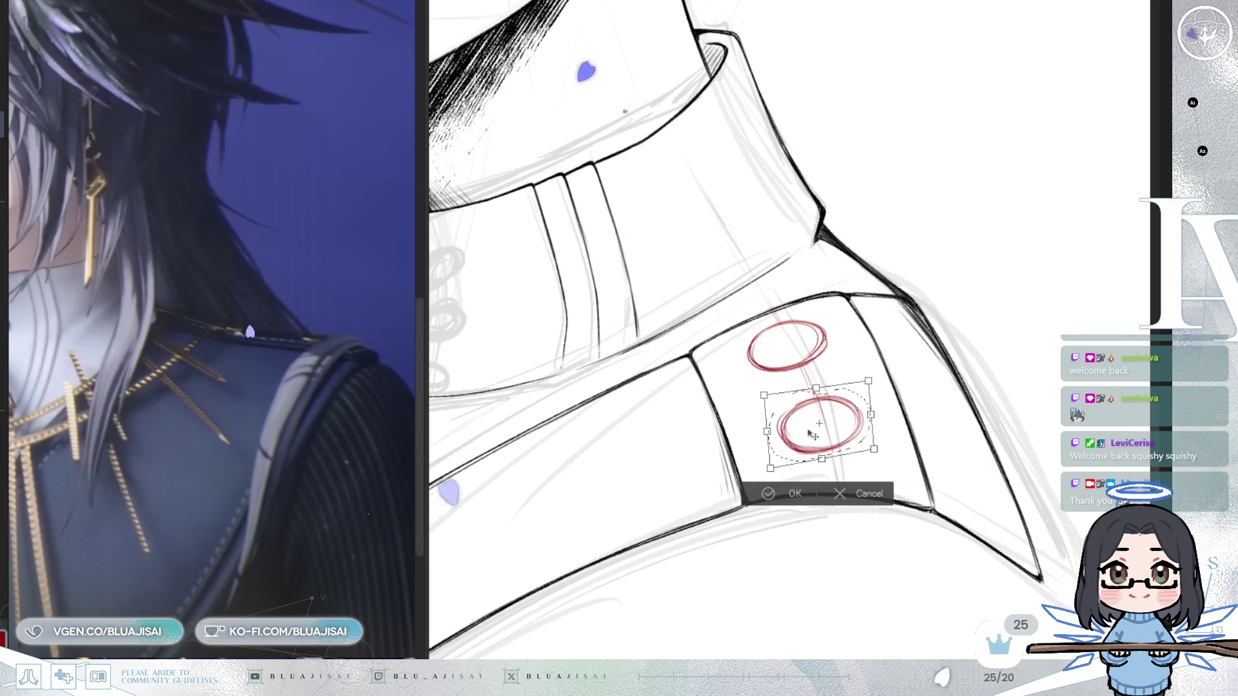
drag(876, 451, 879, 453)
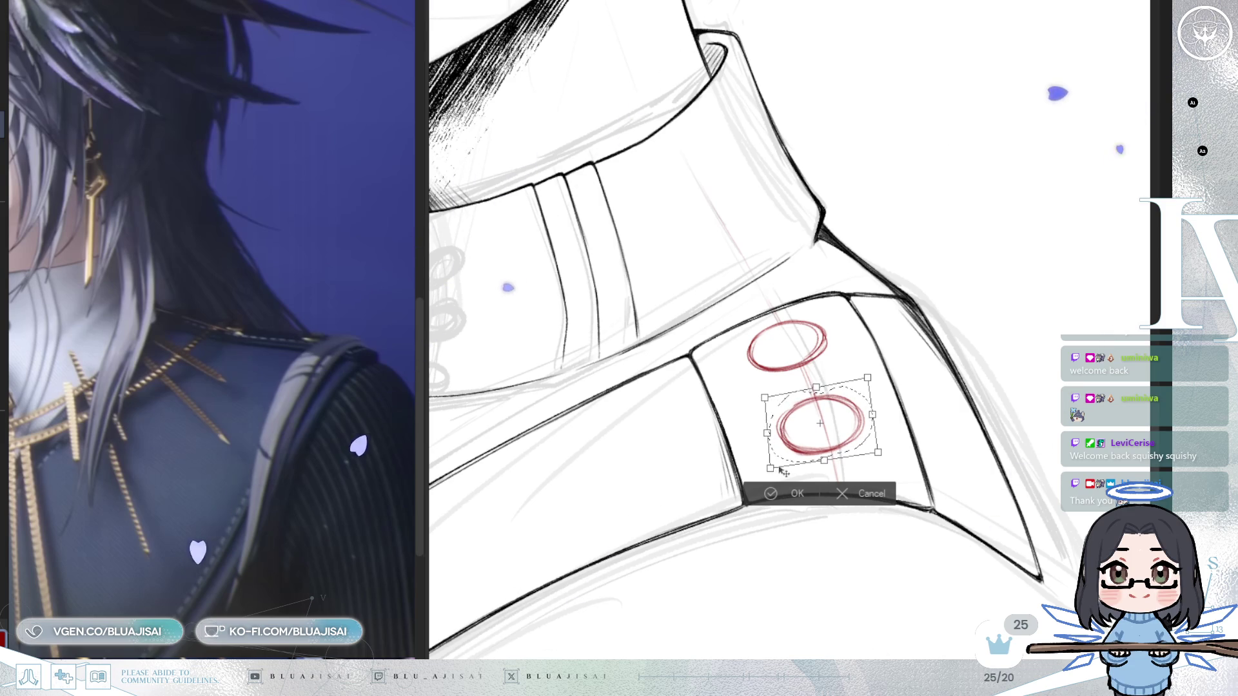
drag(771, 469, 771, 466)
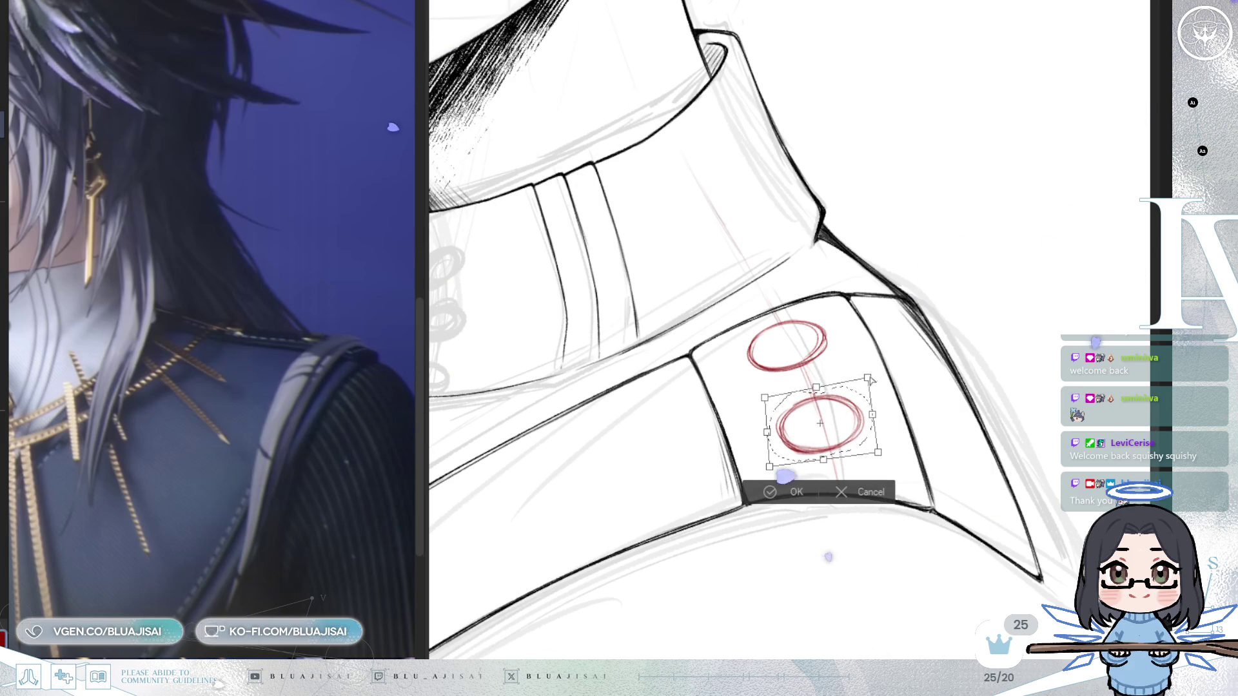
click(768, 494)
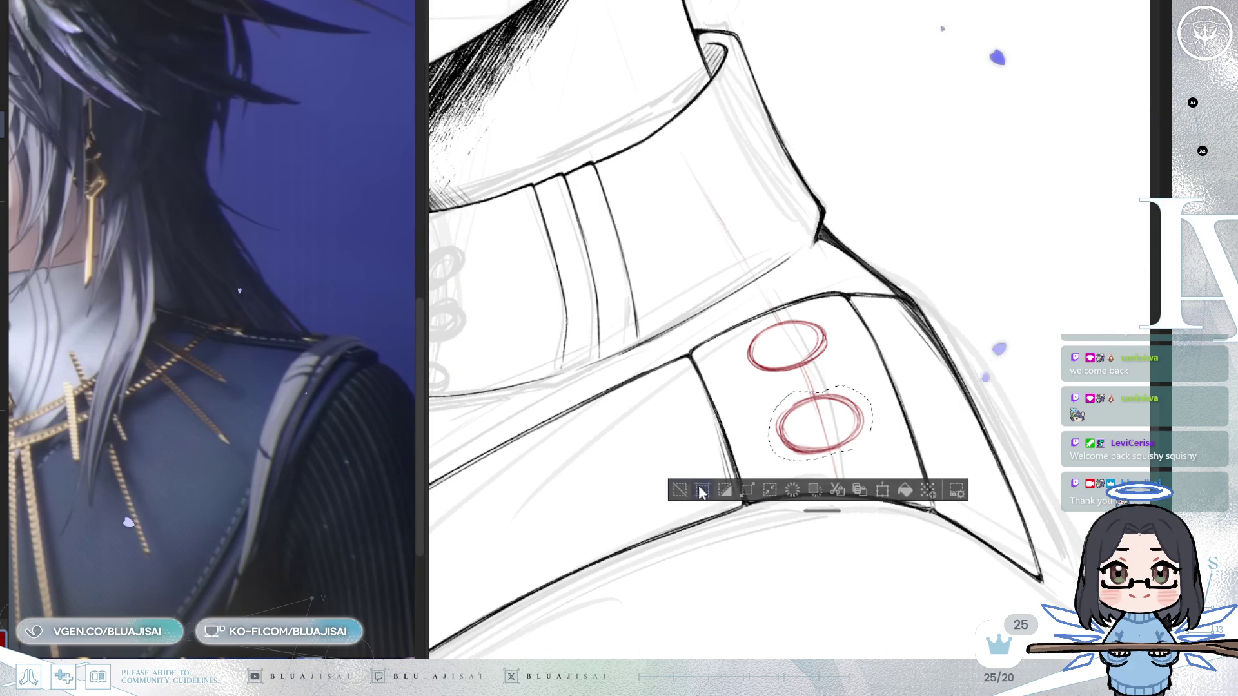
scroll(903, 374, down, 4)
drag(814, 362, 734, 484)
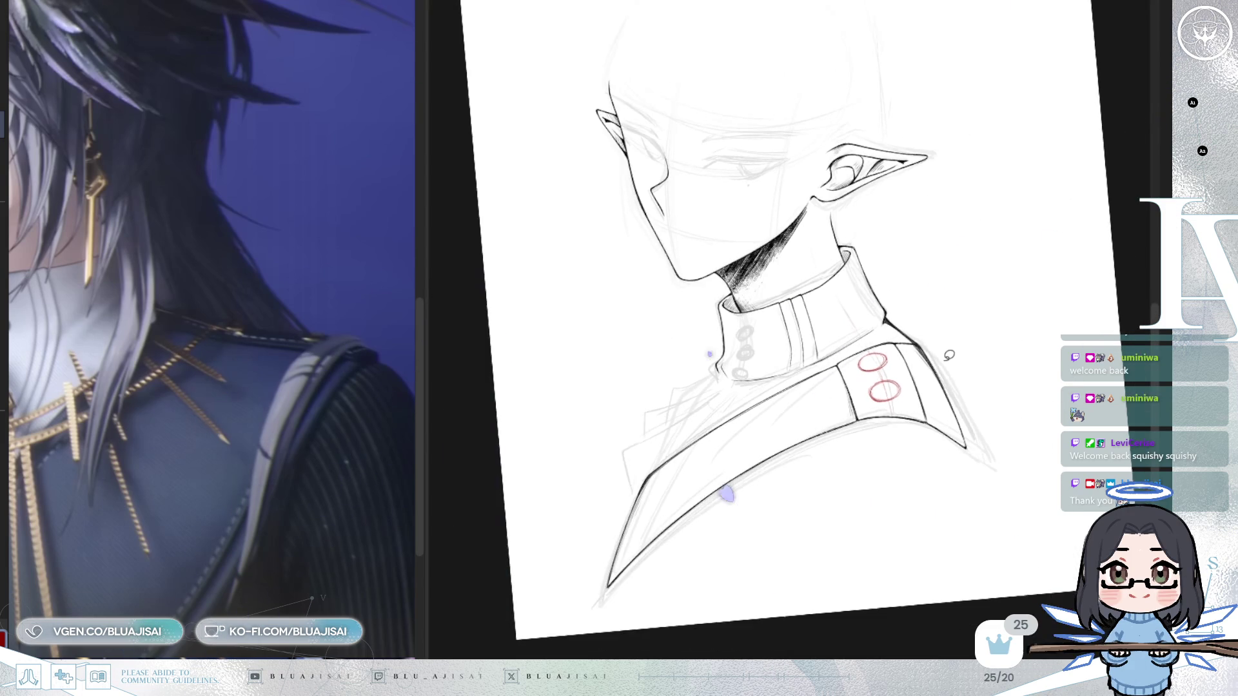
scroll(948, 356, down, 3)
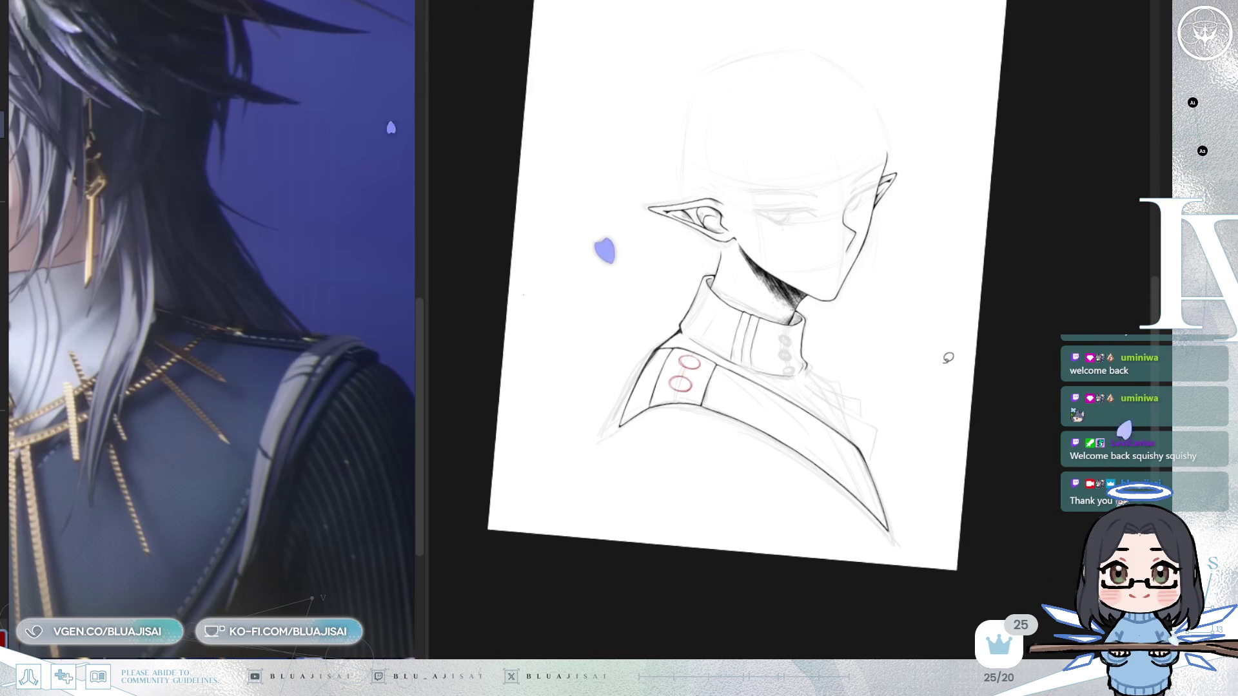
scroll(944, 359, up, 6)
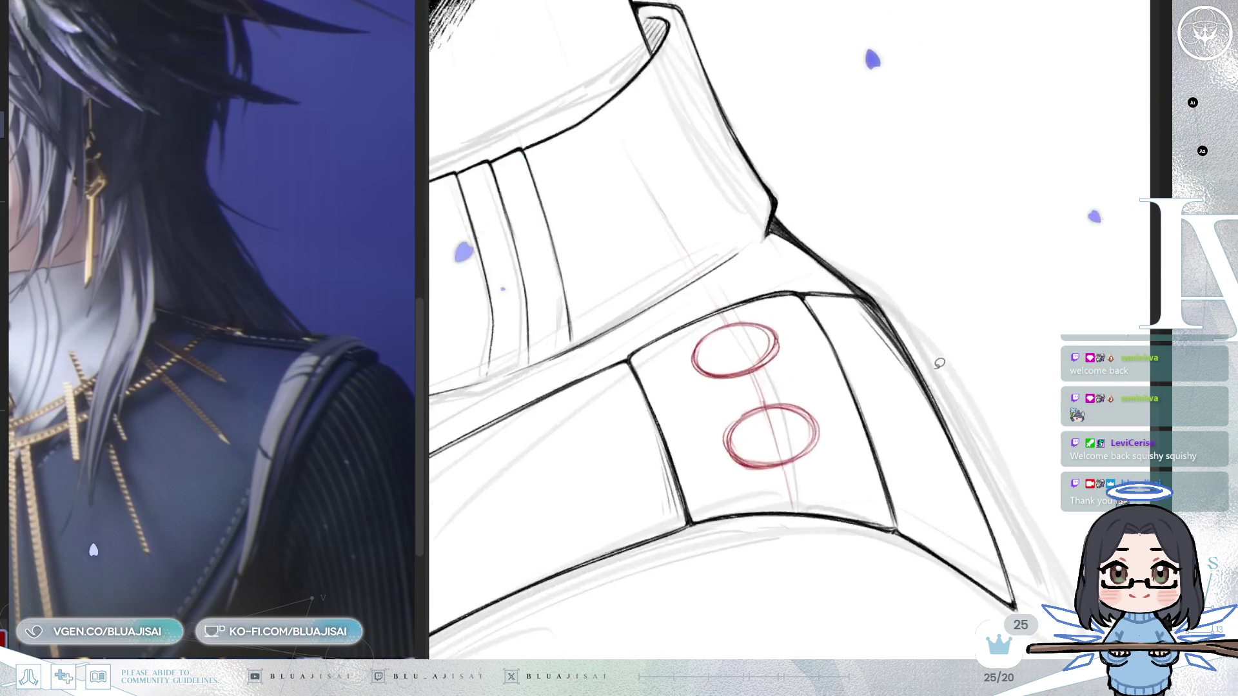
mouse_move(709, 395)
mouse_down()
mouse_move(797, 416)
mouse_move(797, 283)
mouse_up()
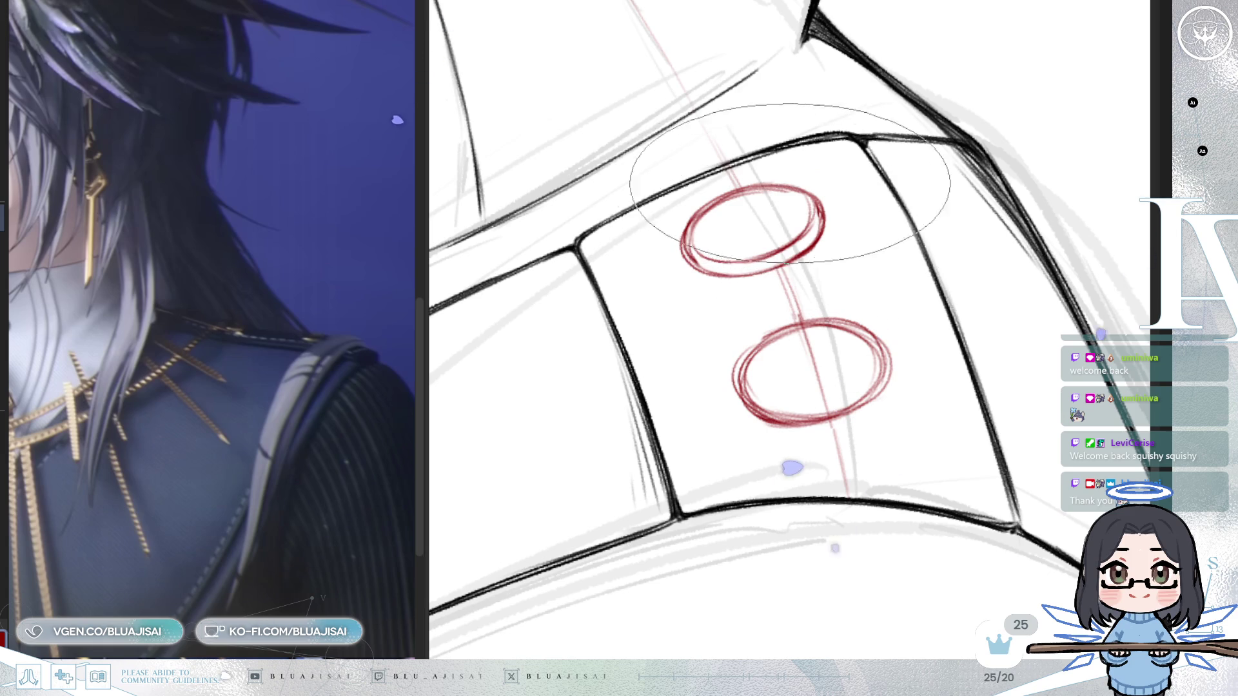
key(bracketleft)
key(bracketleft)
key(bracketleft)
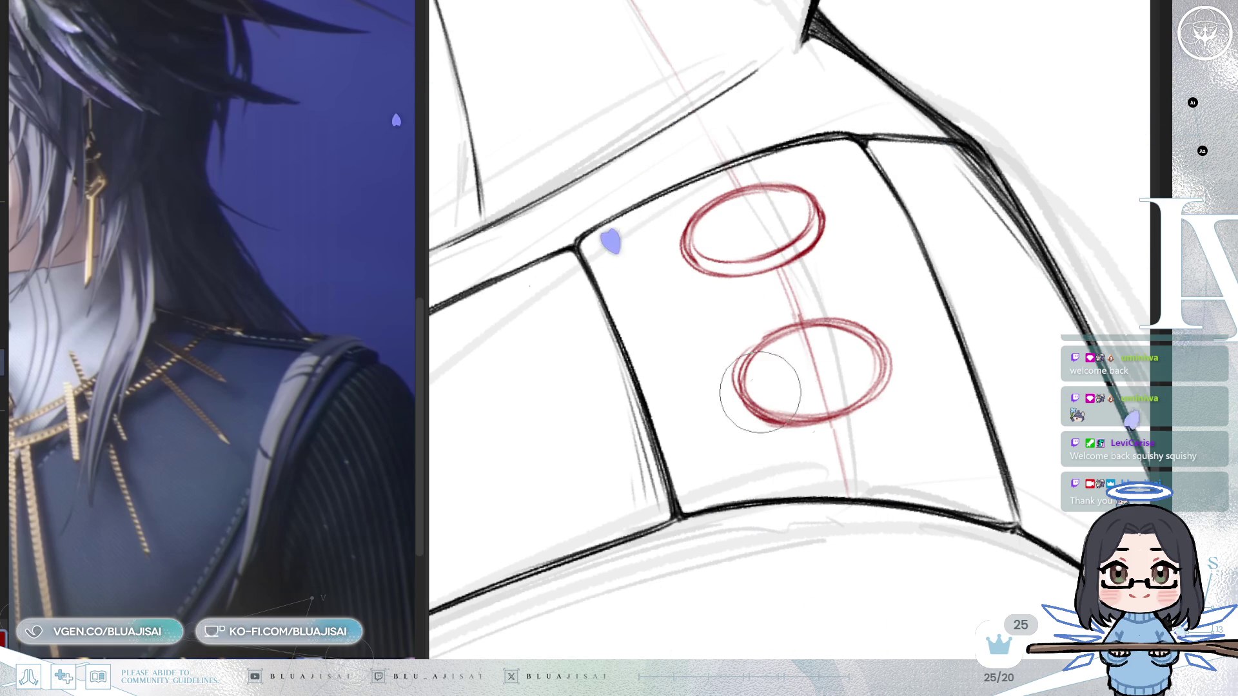
- Erase the red construction marks inside the lower oval and rotate the view around it
drag(809, 390, 803, 360)
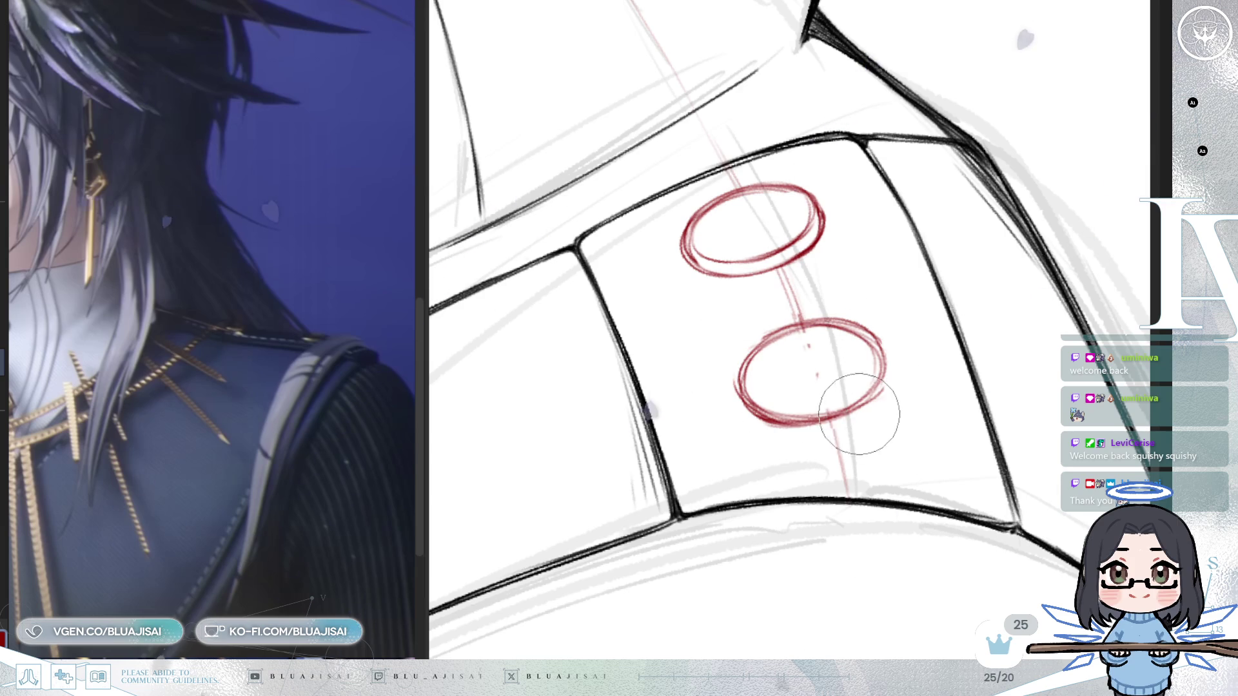
key(Delete)
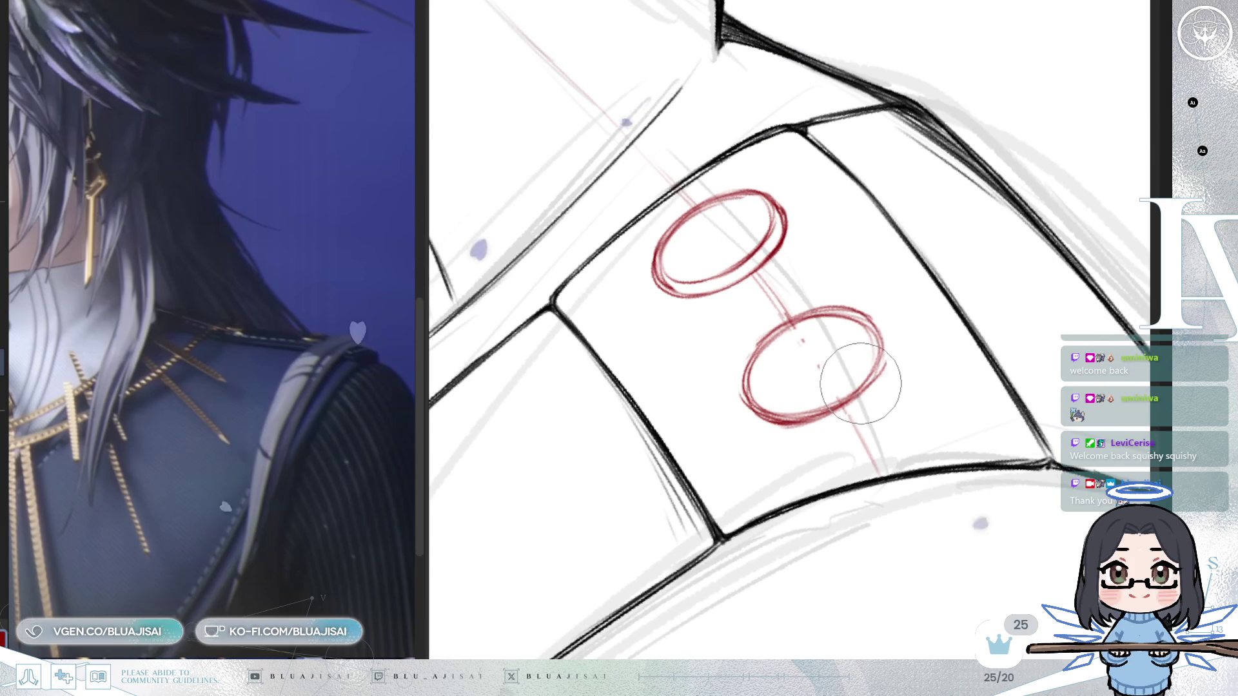
mouse_move(873, 345)
mouse_down()
mouse_move(965, 463)
mouse_move(1000, 434)
mouse_move(981, 428)
mouse_move(982, 468)
mouse_move(956, 437)
mouse_move(973, 420)
mouse_move(954, 416)
mouse_move(1024, 420)
mouse_move(923, 395)
mouse_move(879, 434)
mouse_move(912, 460)
mouse_move(879, 456)
mouse_move(911, 387)
mouse_move(884, 428)
mouse_move(1151, 400)
mouse_up()
mouse_move(997, 319)
mouse_down()
mouse_move(935, 277)
mouse_move(671, 252)
mouse_move(761, 258)
mouse_move(713, 256)
mouse_move(733, 277)
mouse_move(669, 243)
mouse_move(787, 290)
mouse_move(810, 234)
mouse_up()
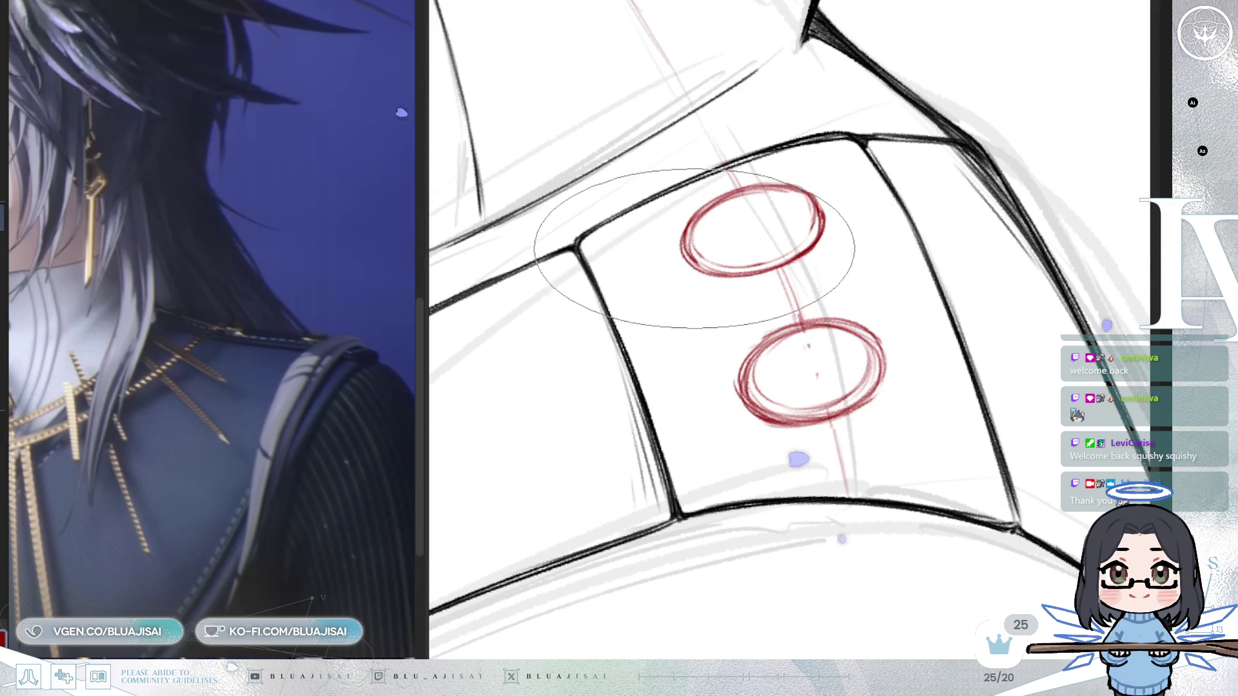
scroll(1002, 274, down, 4)
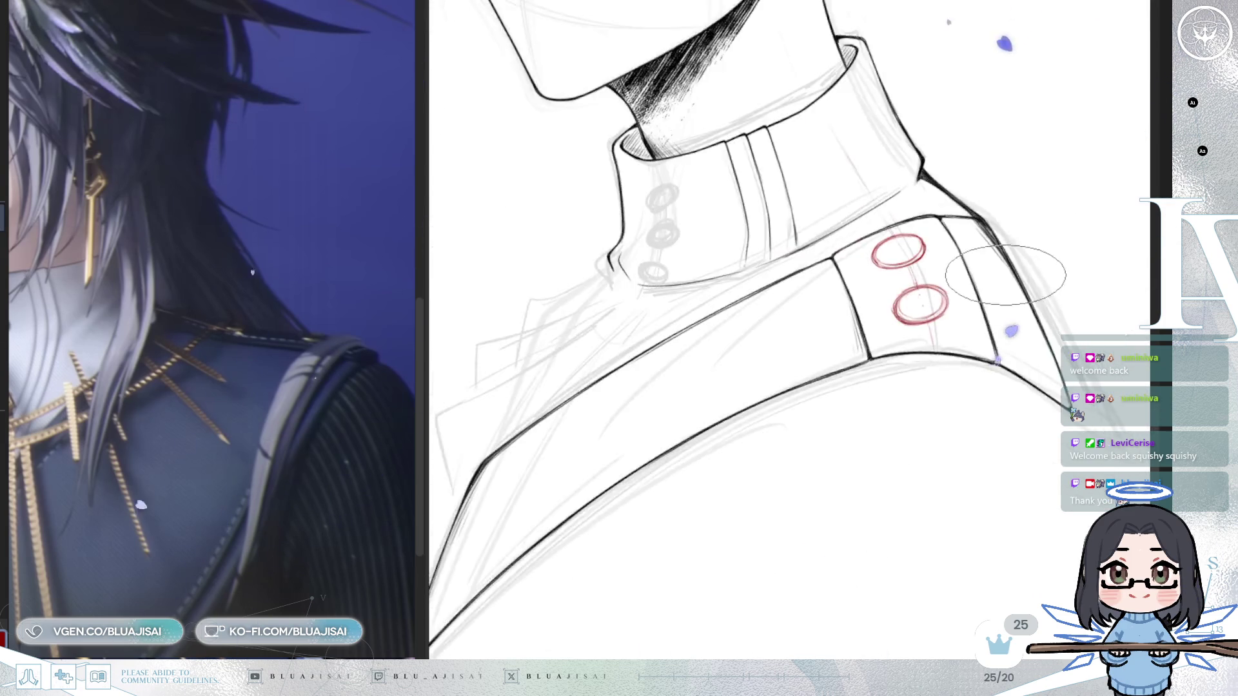
- Check the collar mirrored, then bring the strap buttons into view
key(h)
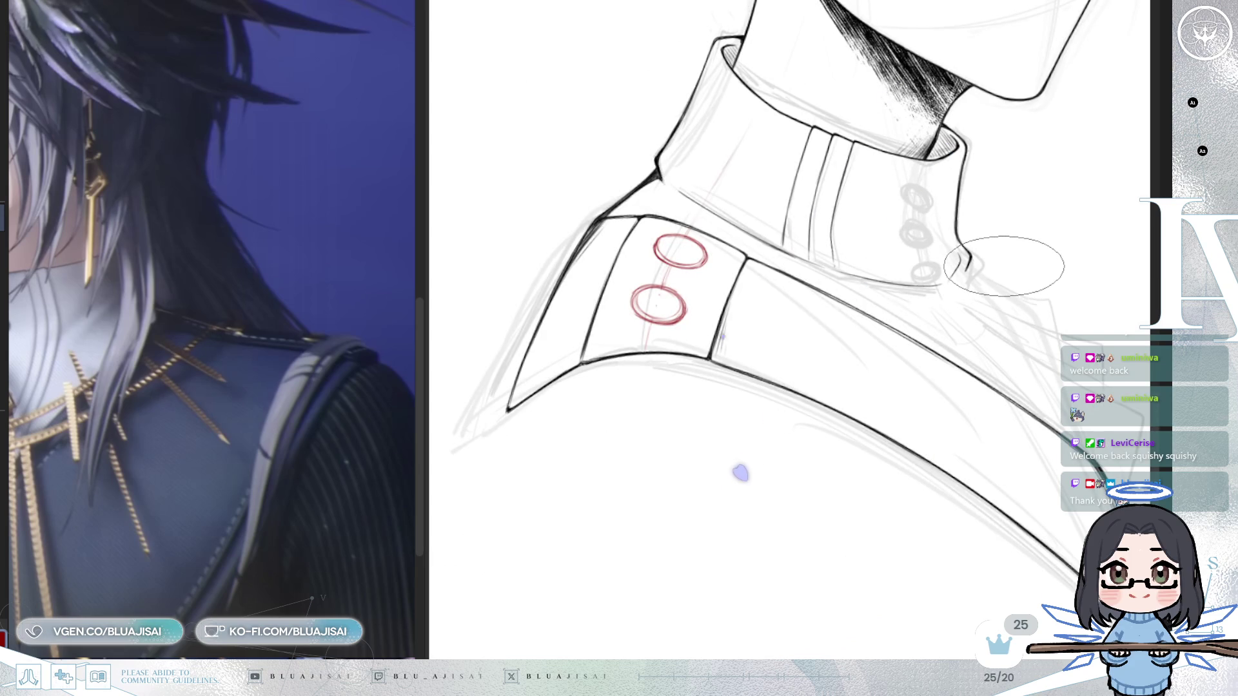
key(h)
scroll(1003, 266, up, 4)
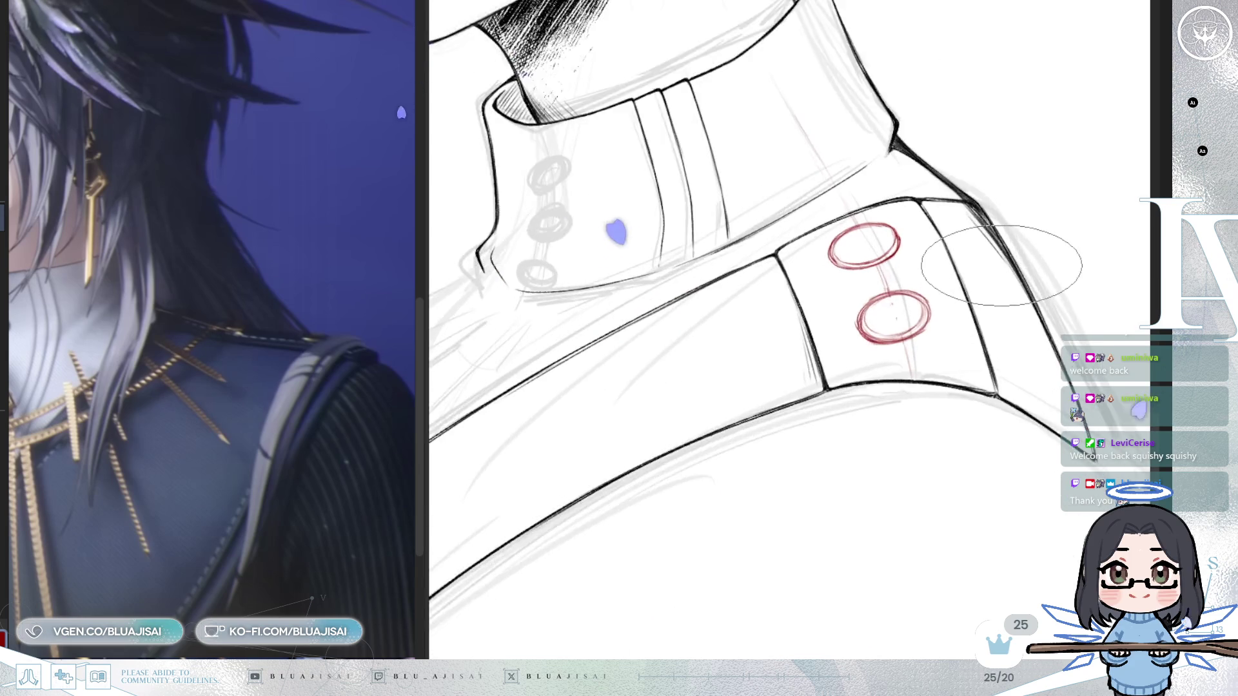
scroll(999, 266, up, 2)
mouse_move(884, 393)
mouse_down()
mouse_move(899, 359)
mouse_move(899, 381)
mouse_up()
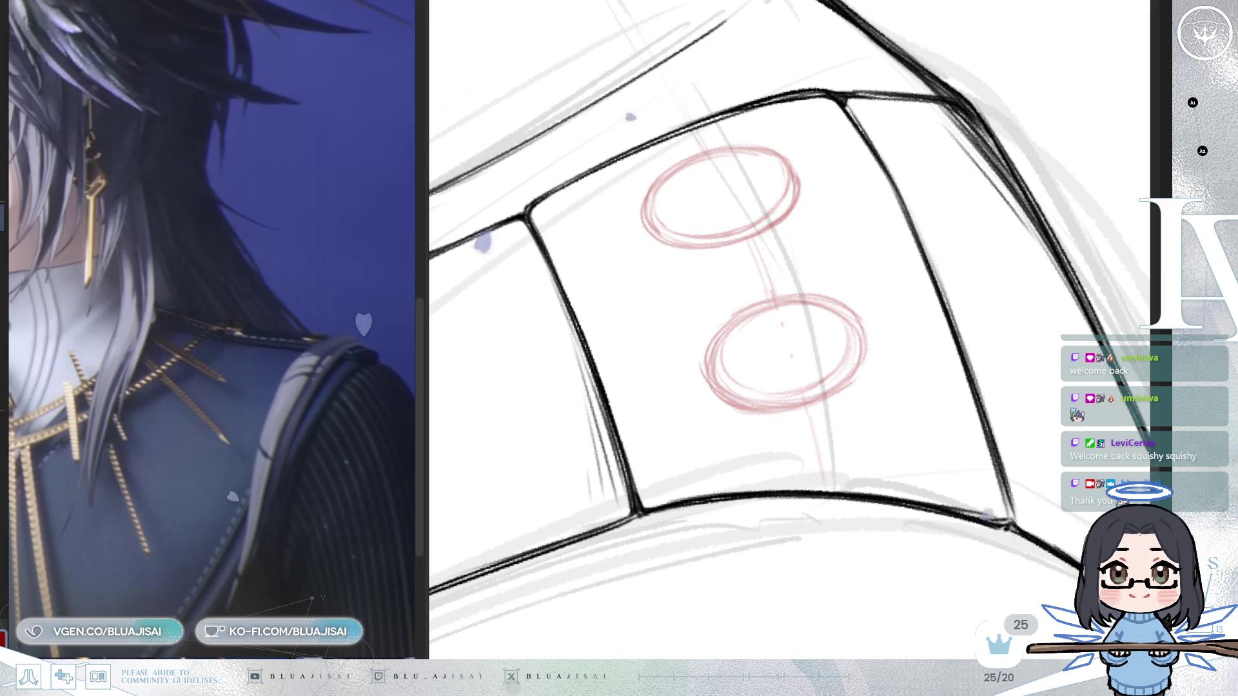
drag(553, 374, 884, 516)
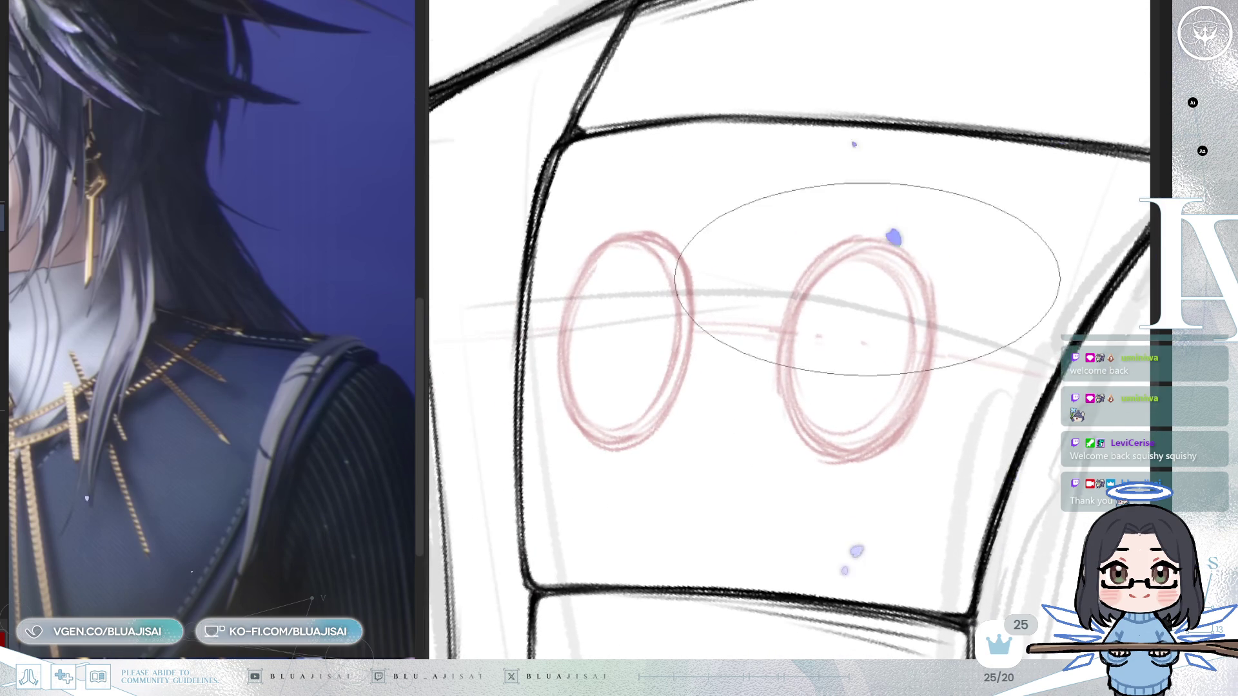
drag(827, 342, 746, 463)
mouse_move(790, 370)
mouse_down()
mouse_move(981, 222)
mouse_move(843, 243)
mouse_move(929, 191)
mouse_move(865, 224)
mouse_move(796, 290)
mouse_move(853, 249)
mouse_up()
key(Escape)
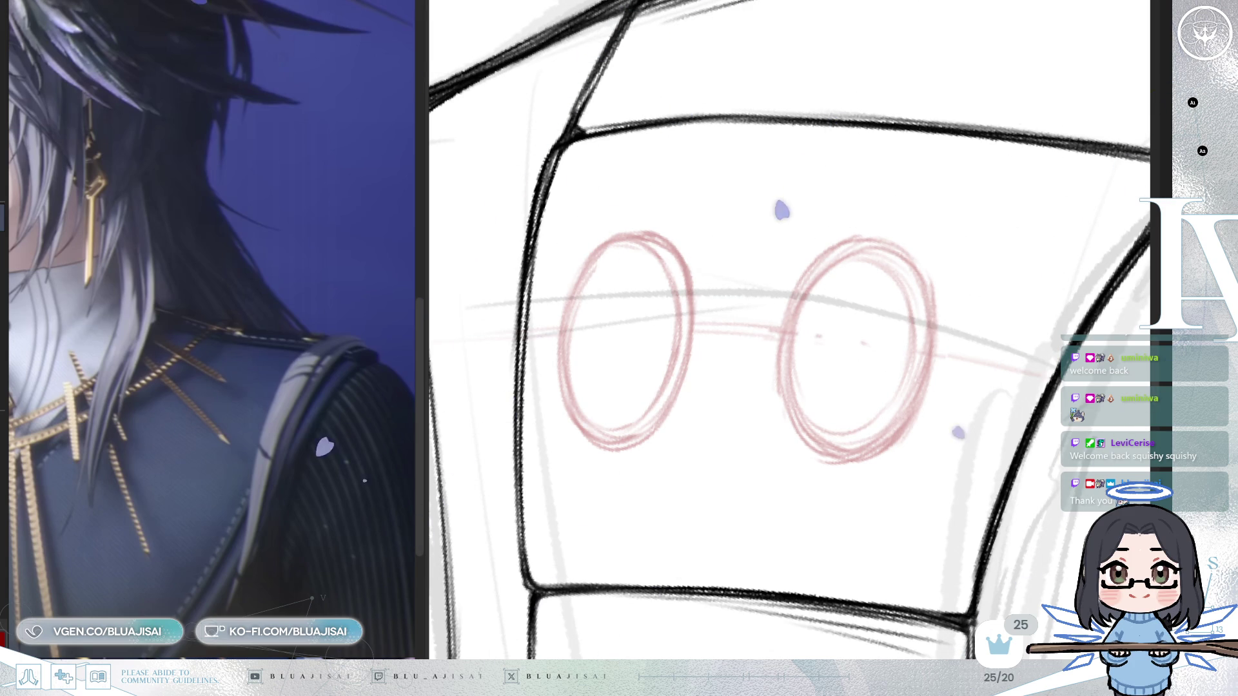
- Ink a black outline around the right button, redoing the upper-left curve
drag(857, 247, 792, 325)
key(ctrl+z)
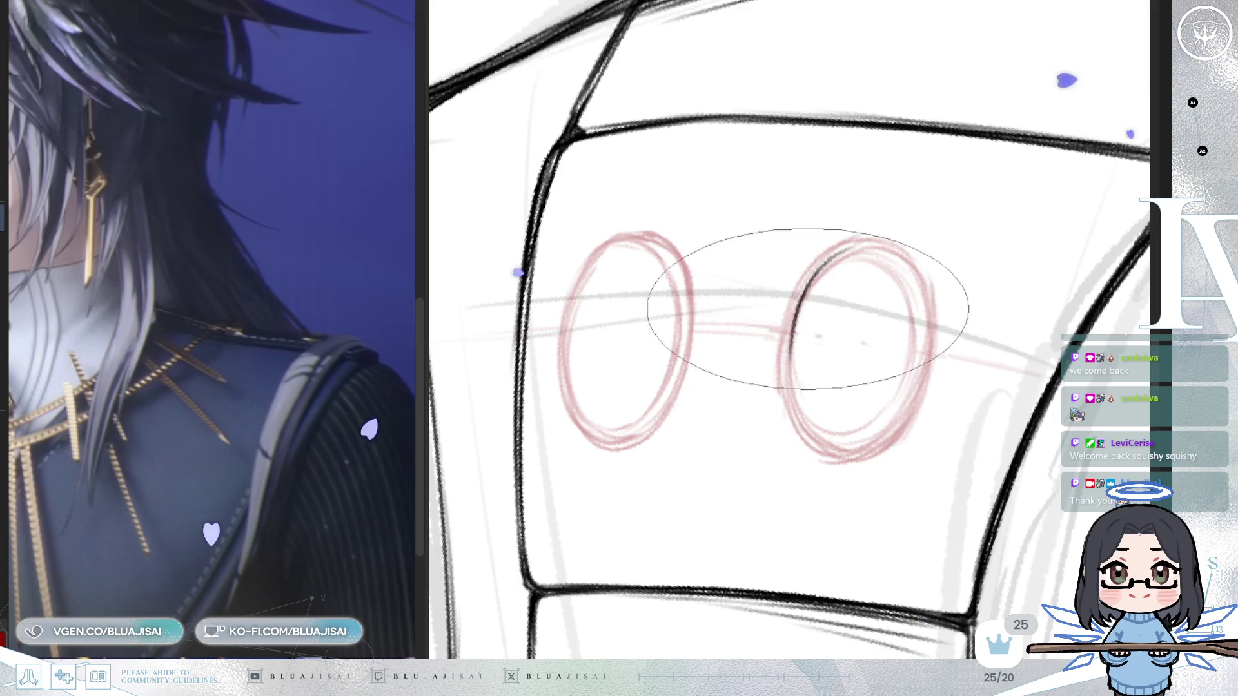
mouse_move(850, 247)
mouse_down()
mouse_move(789, 352)
mouse_move(798, 417)
mouse_up()
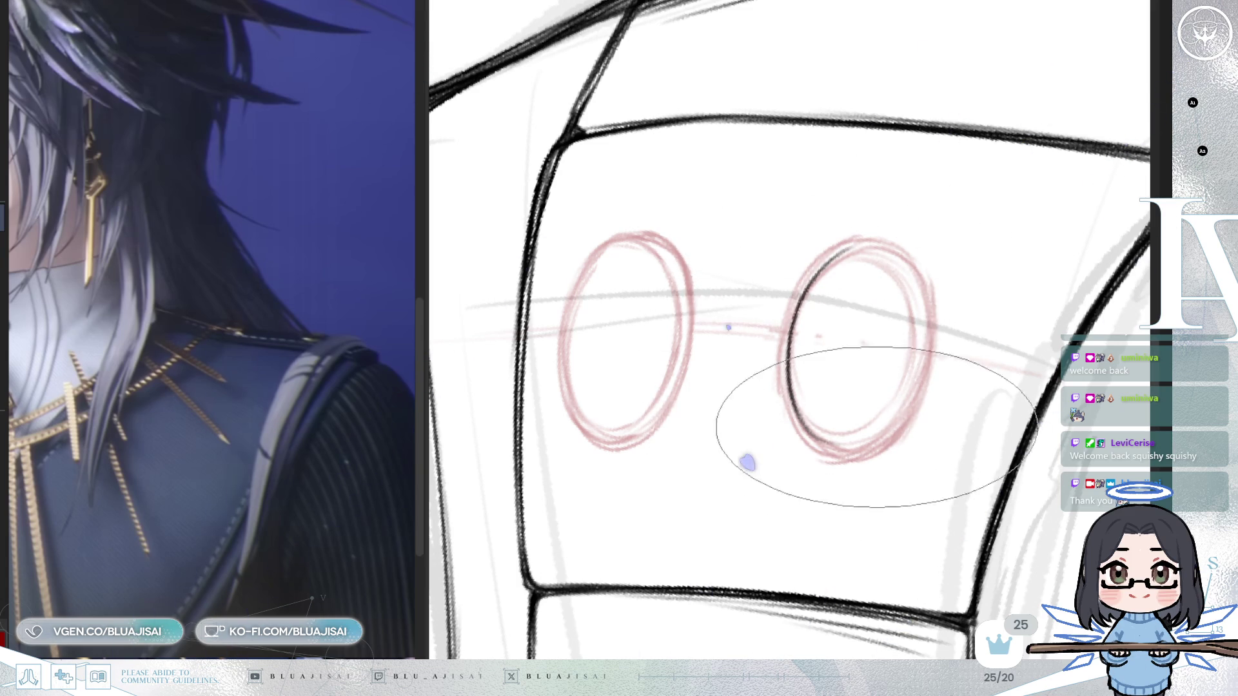
drag(803, 433, 847, 446)
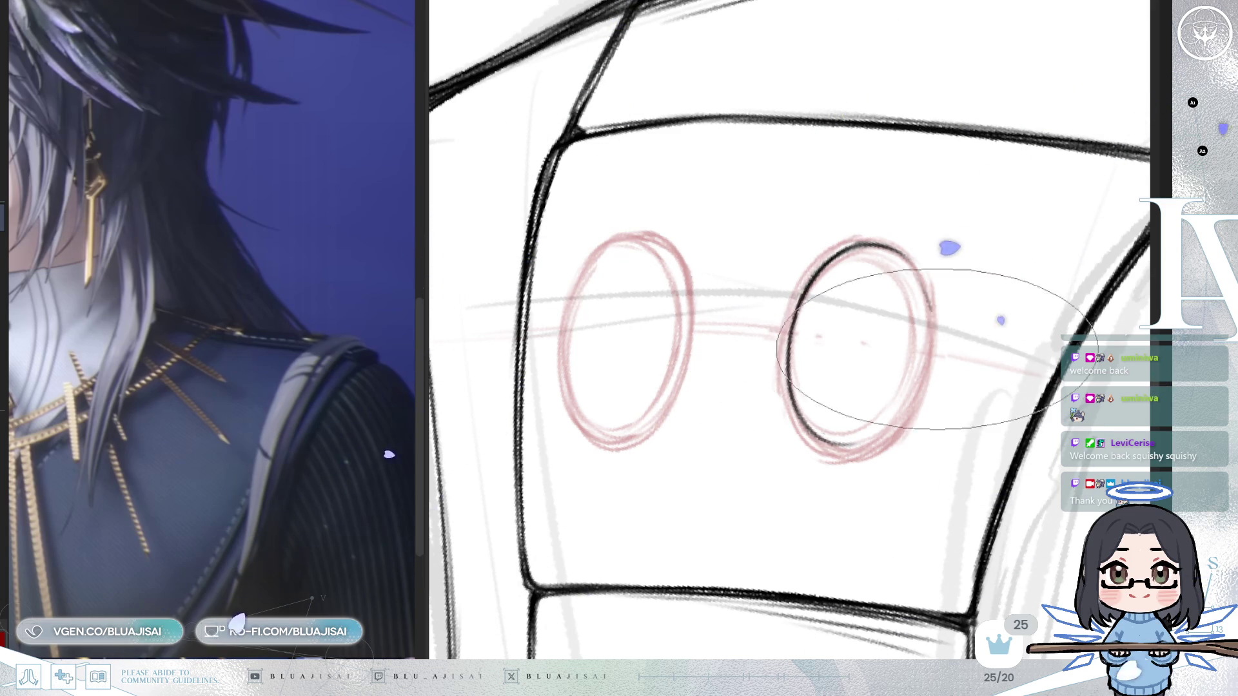
- Check the inked circle in a mirrored view and rotate the canvas slightly clockwise
key(h)
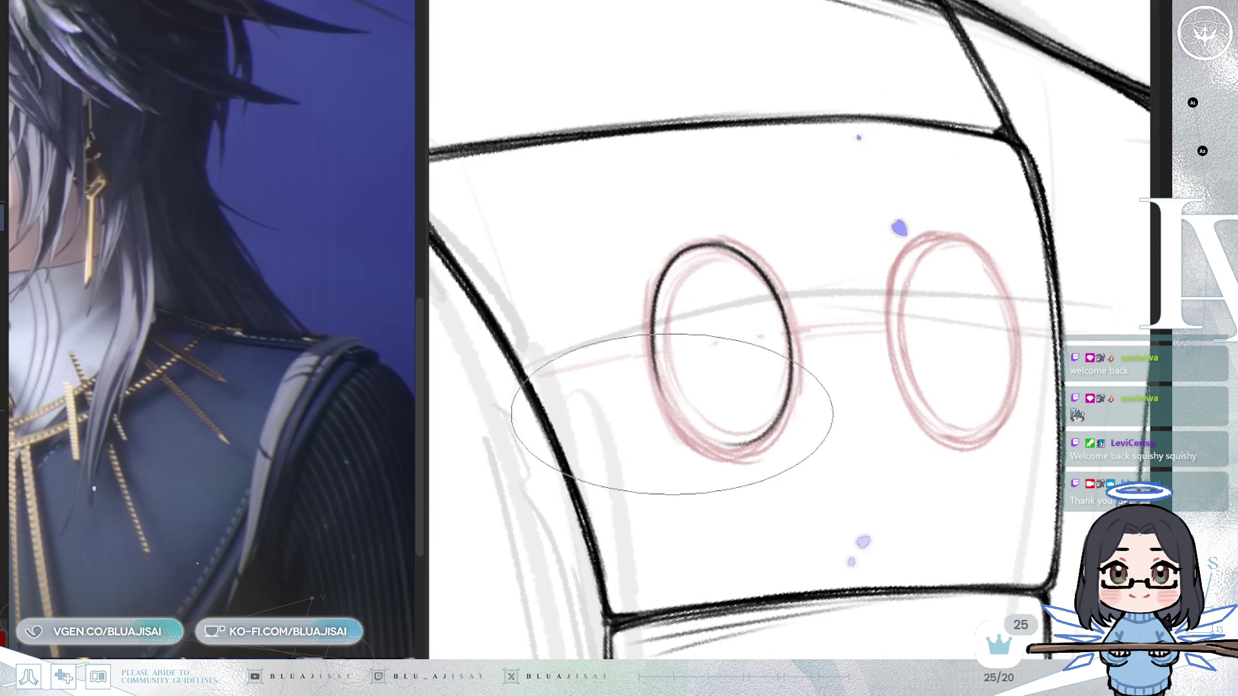
key(6)
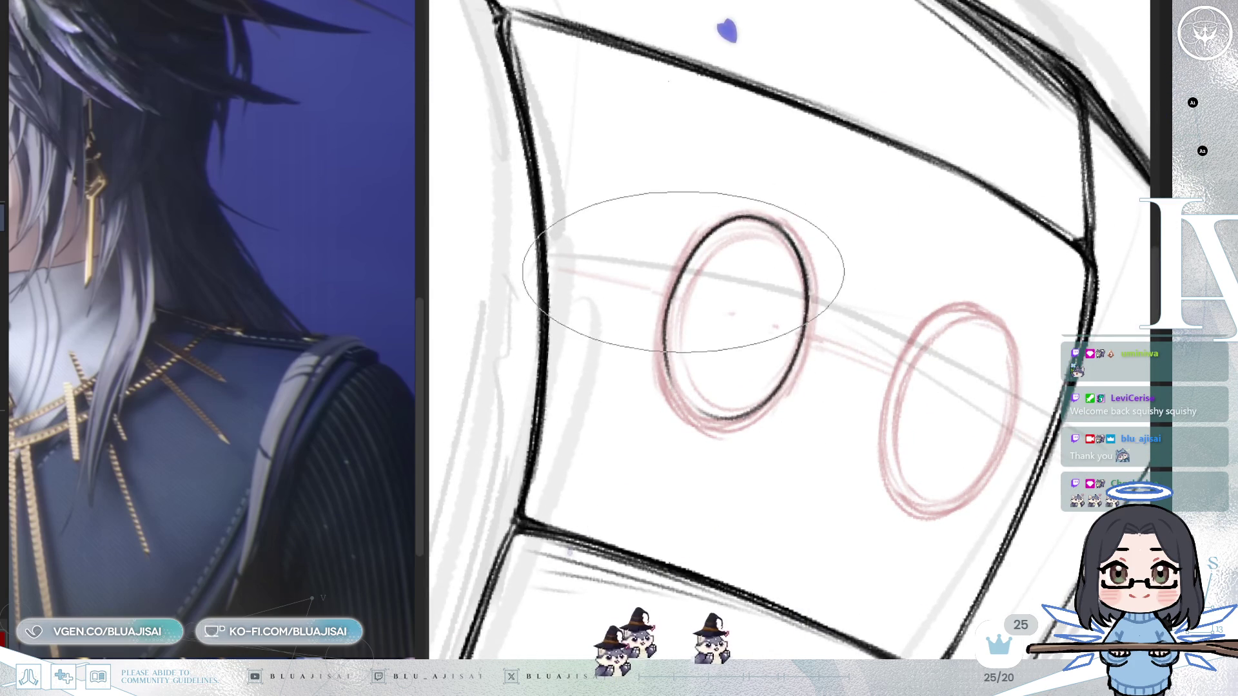
key(h)
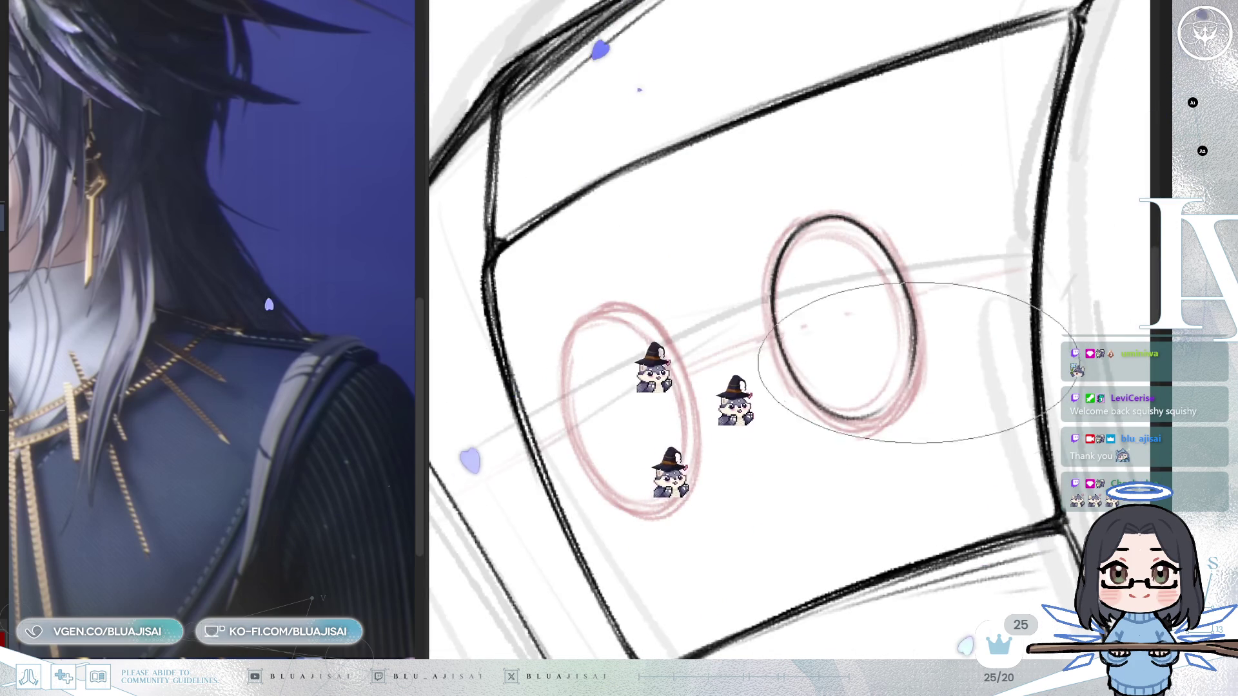
key(6)
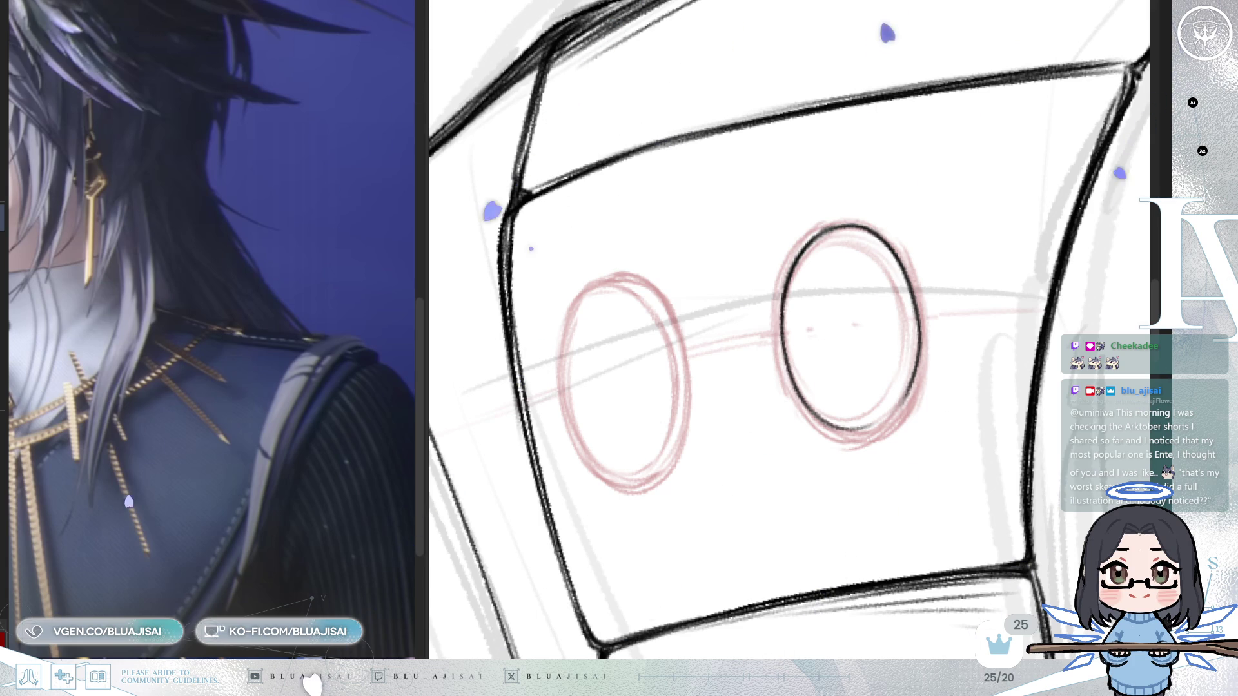
key(h)
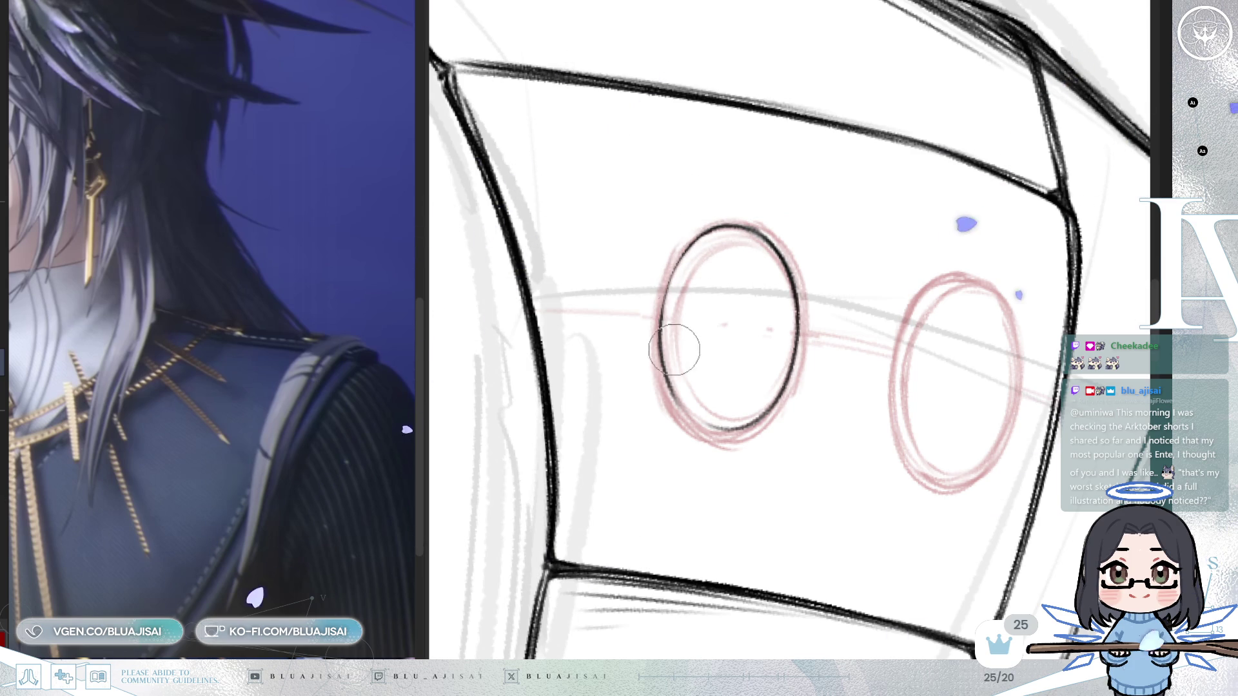
mouse_move(715, 231)
mouse_down()
mouse_move(880, 290)
mouse_move(802, 318)
mouse_move(838, 322)
mouse_move(858, 306)
mouse_move(832, 319)
mouse_move(867, 455)
mouse_move(860, 424)
mouse_up()
key(ctrl+bracketright)
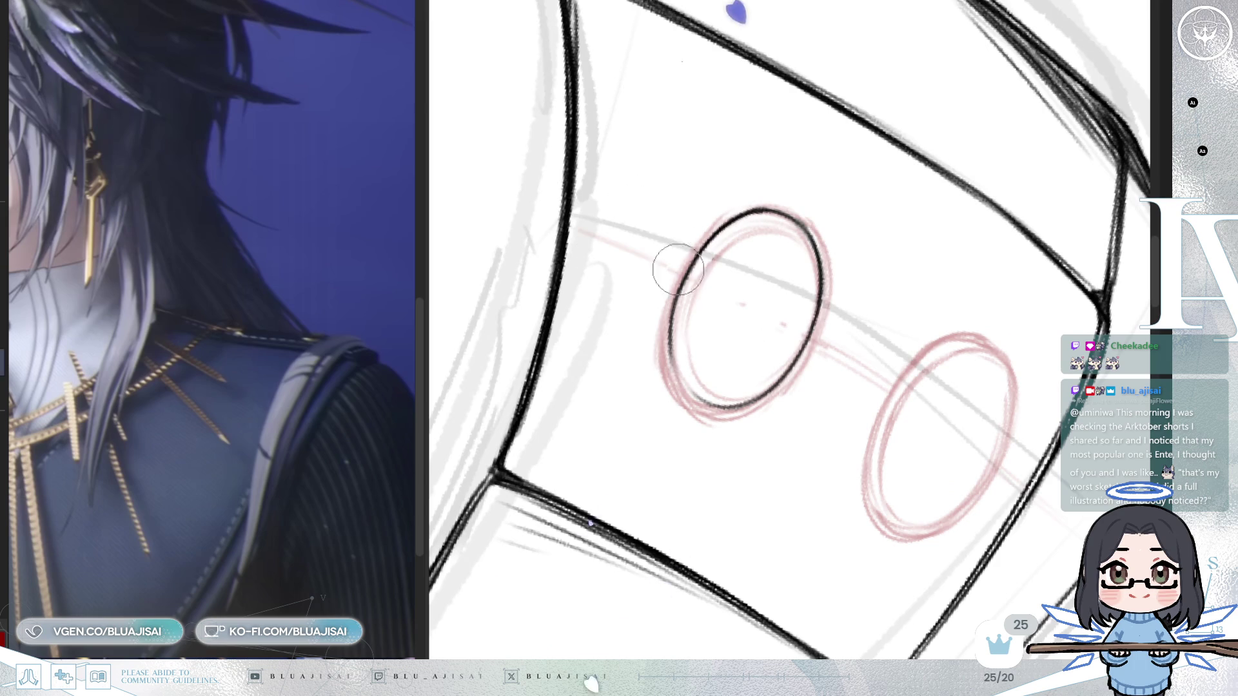
mouse_move(858, 174)
mouse_down()
mouse_move(581, 290)
mouse_move(534, 345)
mouse_move(511, 331)
mouse_move(622, 414)
mouse_move(664, 318)
mouse_move(746, 428)
mouse_up()
key(m)
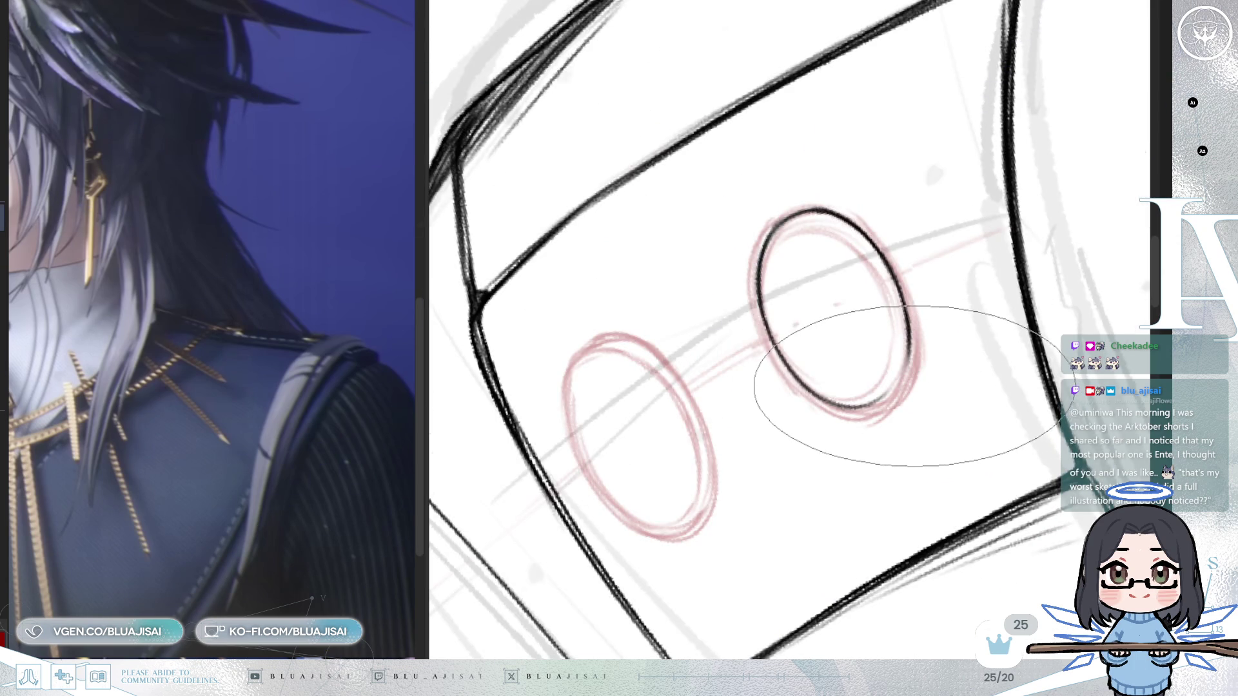
key(5)
mouse_move(865, 413)
mouse_down()
mouse_move(903, 303)
mouse_move(883, 220)
mouse_up()
mouse_move(677, 289)
mouse_down()
mouse_move(703, 347)
mouse_move(681, 335)
mouse_move(690, 361)
mouse_move(686, 287)
mouse_up()
mouse_move(920, 192)
mouse_down()
mouse_move(691, 544)
mouse_move(598, 514)
mouse_up()
mouse_move(666, 354)
mouse_down()
mouse_move(705, 409)
mouse_move(649, 387)
mouse_move(621, 296)
mouse_move(725, 422)
mouse_move(636, 359)
mouse_move(656, 404)
mouse_move(677, 387)
mouse_move(712, 414)
mouse_move(768, 387)
mouse_move(741, 419)
mouse_move(751, 387)
mouse_move(824, 328)
mouse_move(724, 423)
mouse_move(823, 282)
mouse_move(780, 394)
mouse_move(782, 357)
mouse_move(838, 323)
mouse_move(898, 331)
mouse_move(856, 289)
mouse_up()
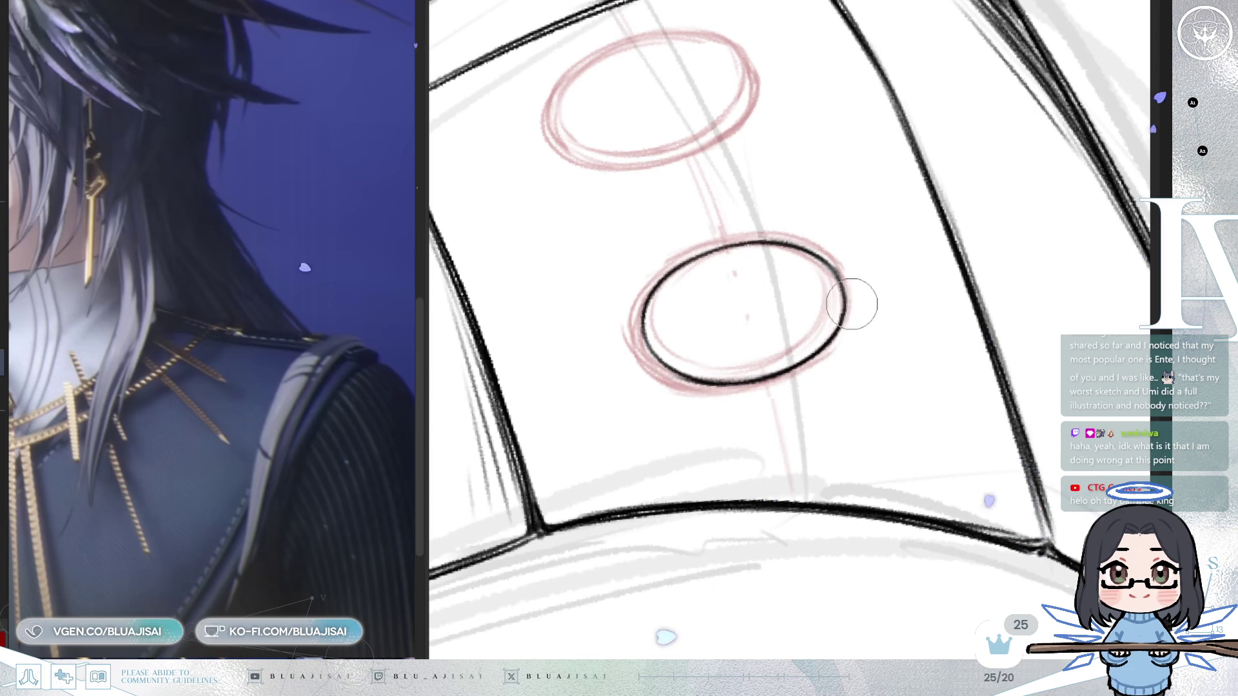
mouse_move(836, 346)
mouse_down()
mouse_move(865, 296)
mouse_move(717, 259)
mouse_up()
drag(719, 305, 793, 270)
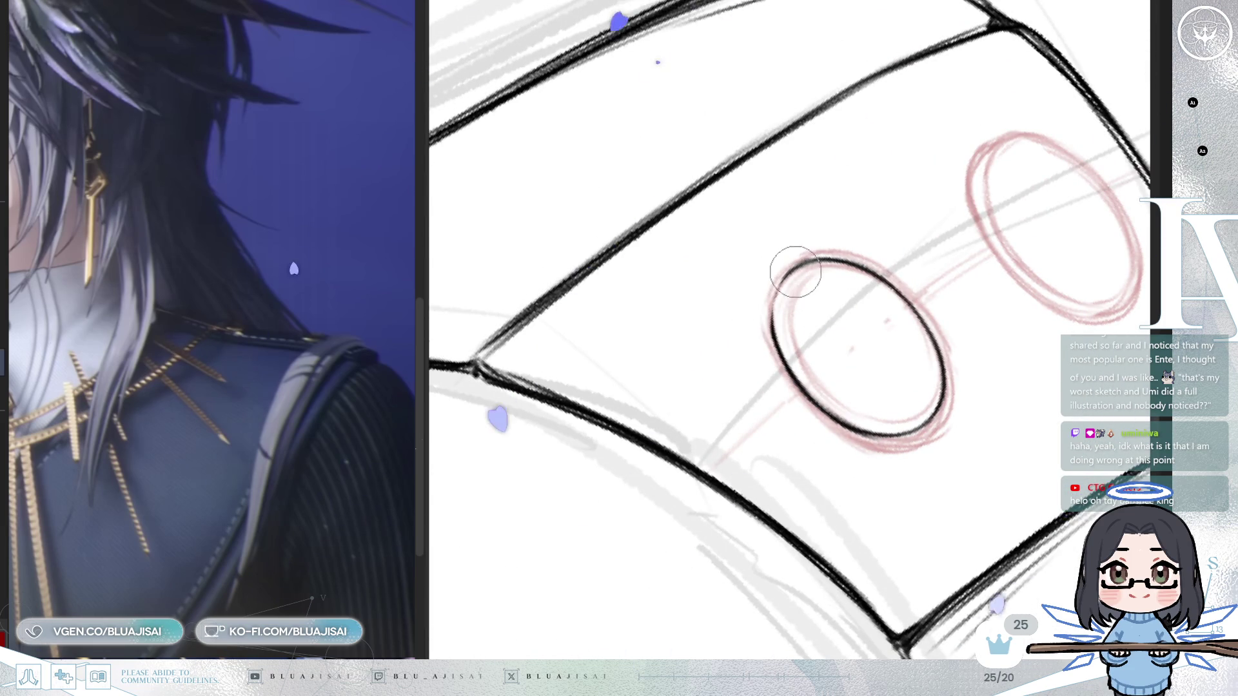
drag(798, 268, 806, 290)
key(e)
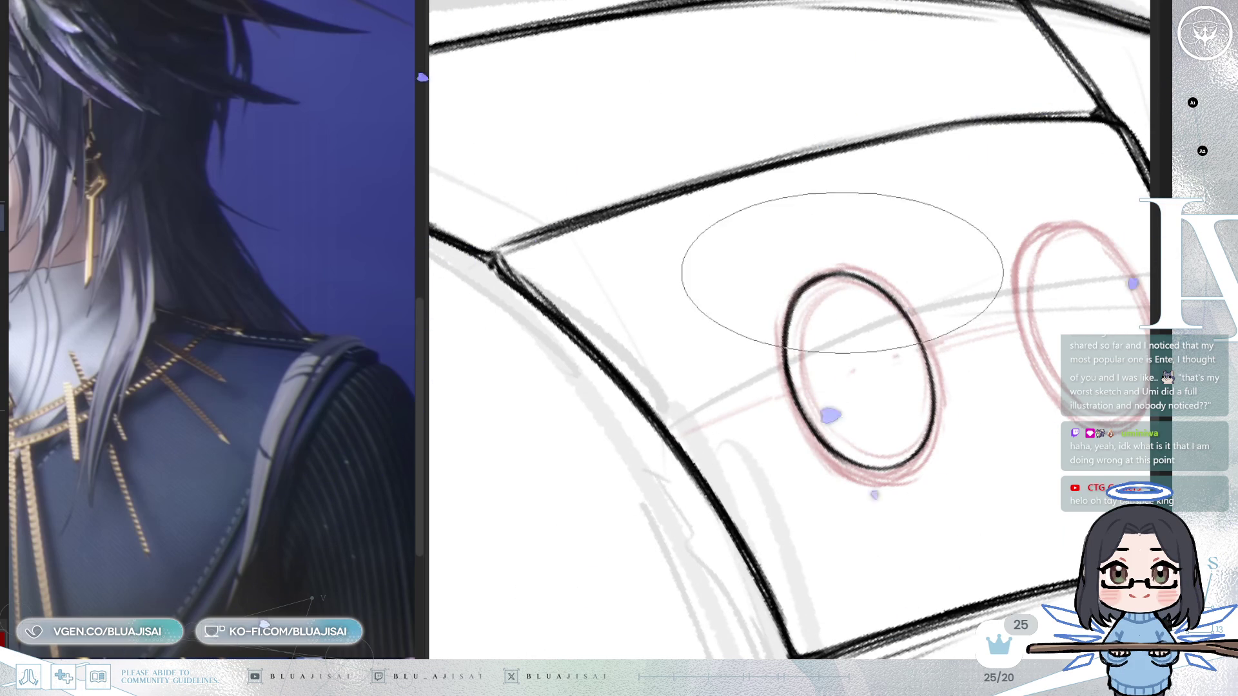
key(h)
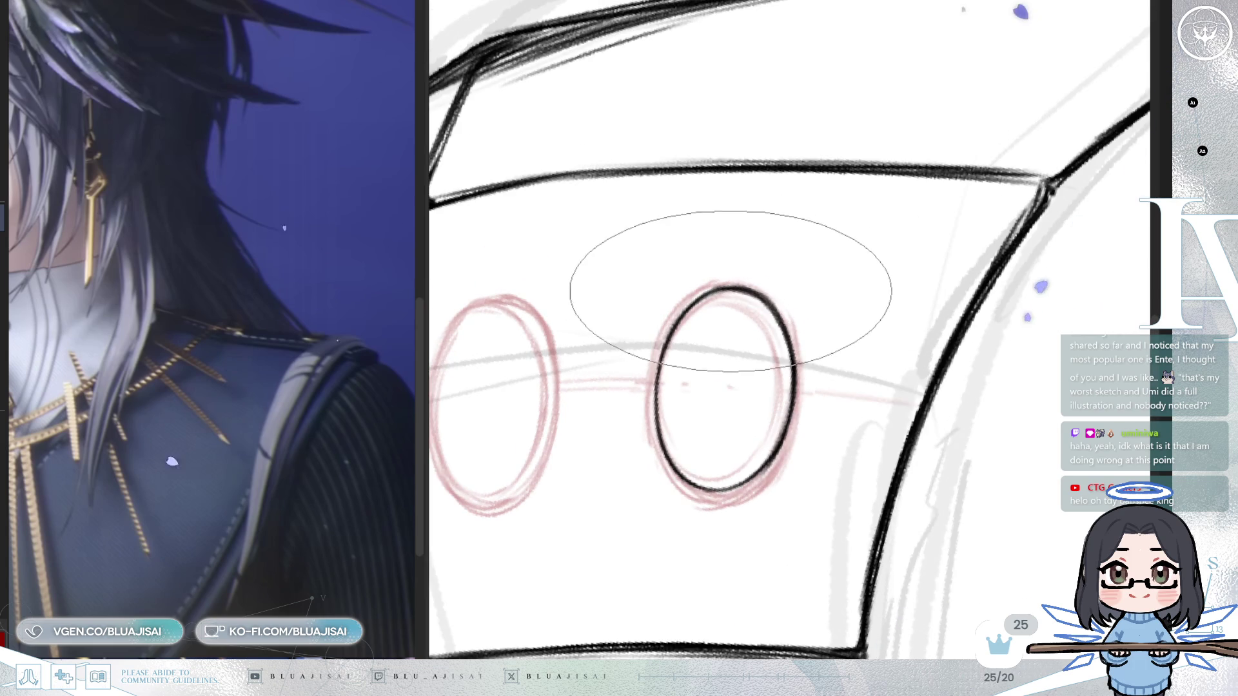
key(End)
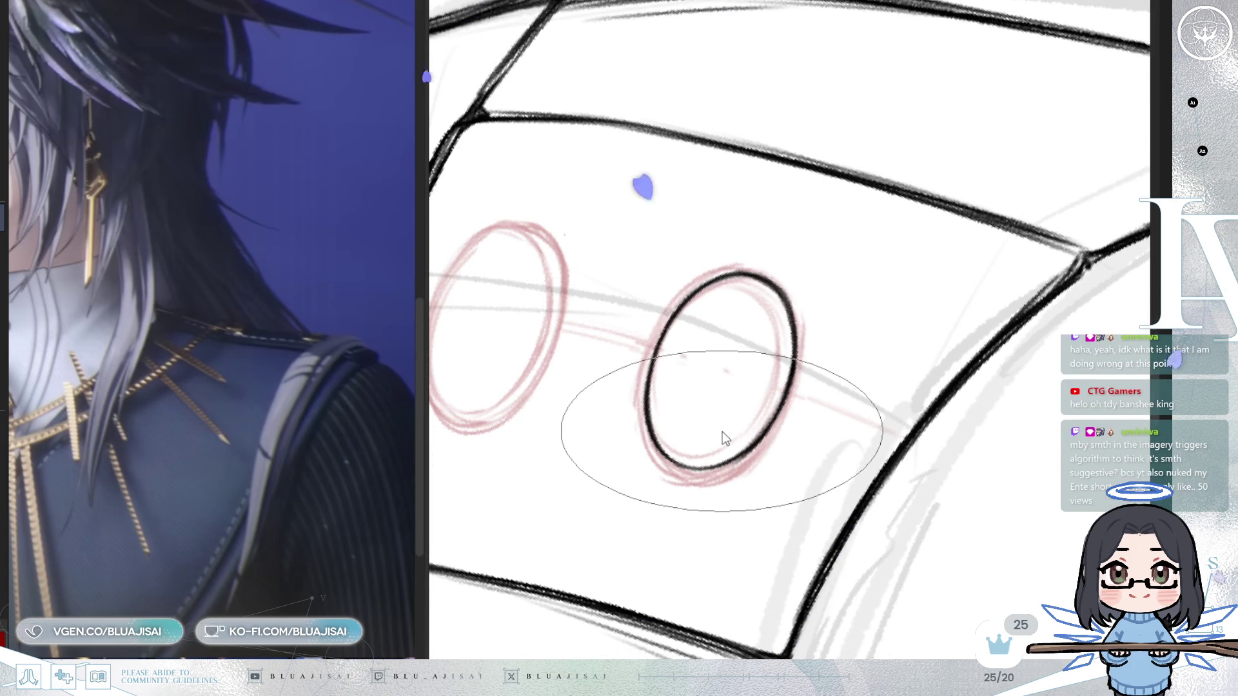
key(space)
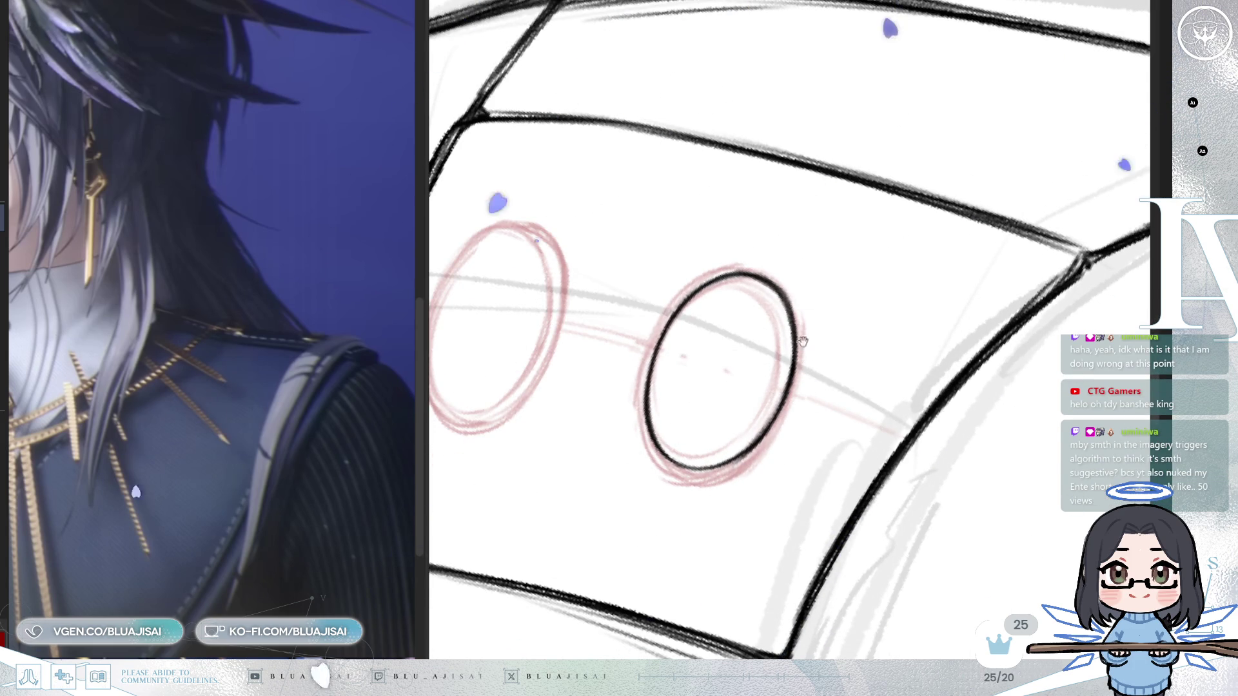
scroll(805, 333, down, 2)
key(Delete)
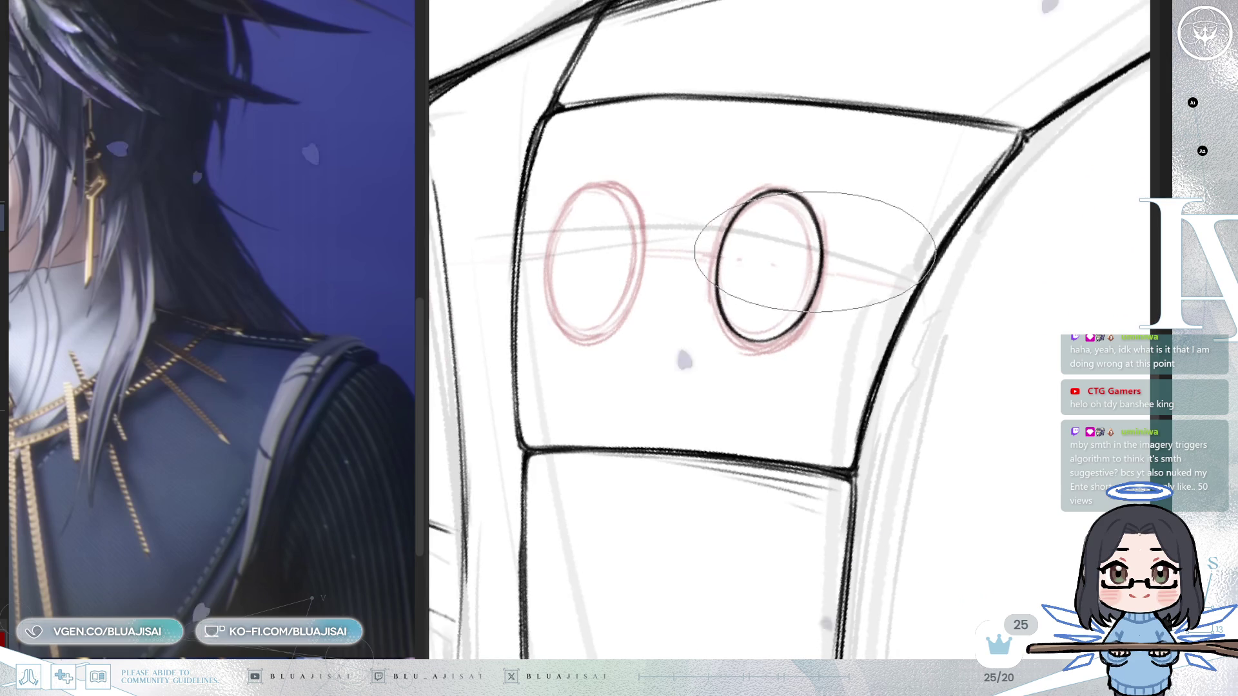
scroll(815, 251, down, 1)
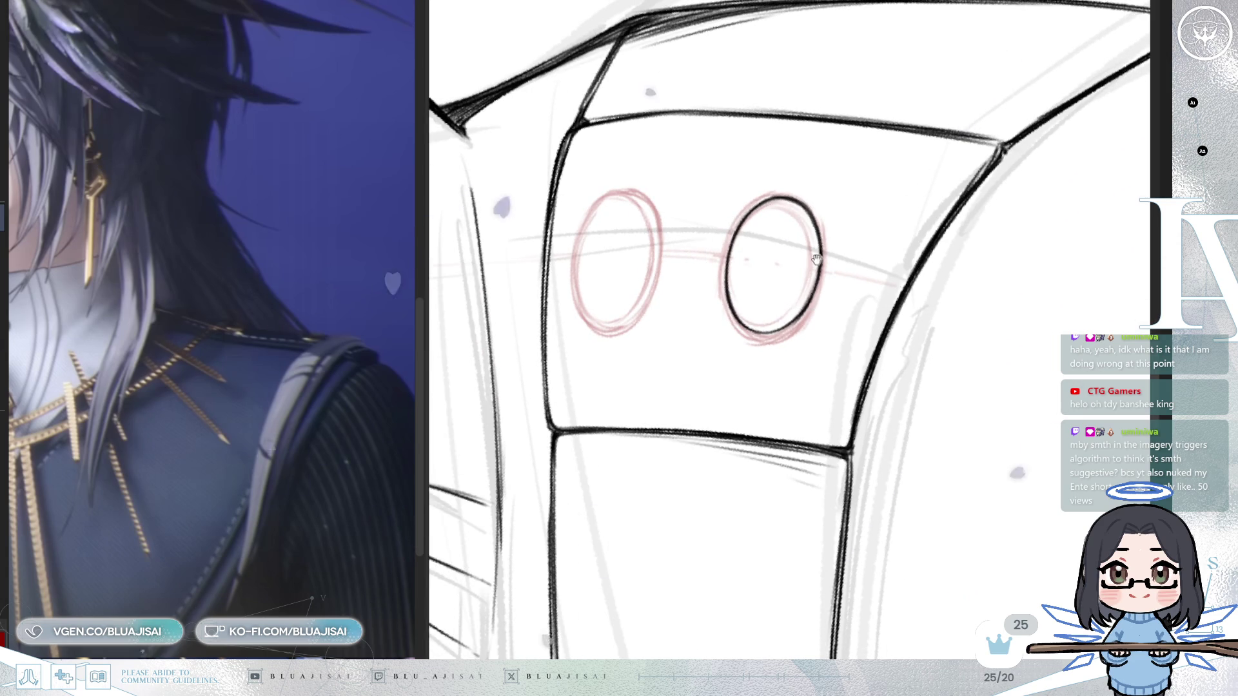
key(space)
drag(815, 256, 831, 227)
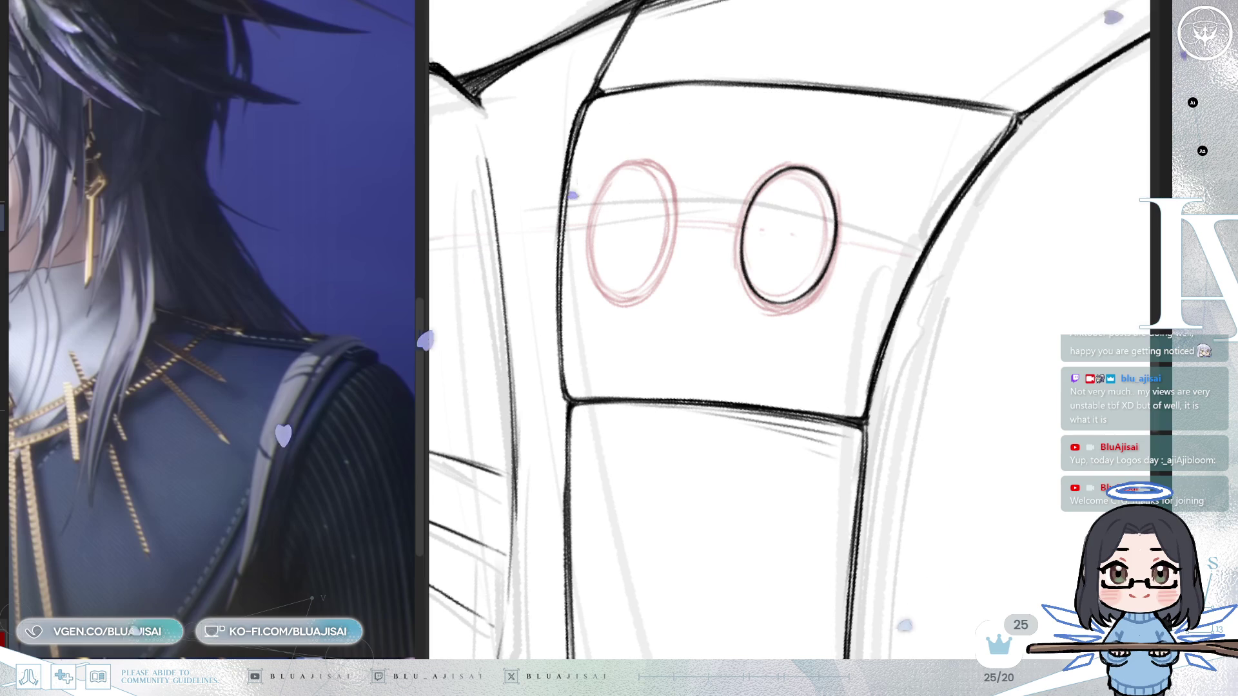
- Tilt, rotate and mirror the canvas view to set up for shading the button
mouse_move(713, 186)
mouse_down()
mouse_move(961, 313)
mouse_move(859, 270)
mouse_move(854, 361)
mouse_move(858, 347)
mouse_move(914, 339)
mouse_move(892, 365)
mouse_move(921, 309)
mouse_move(878, 258)
mouse_up()
key(m)
drag(741, 473, 653, 597)
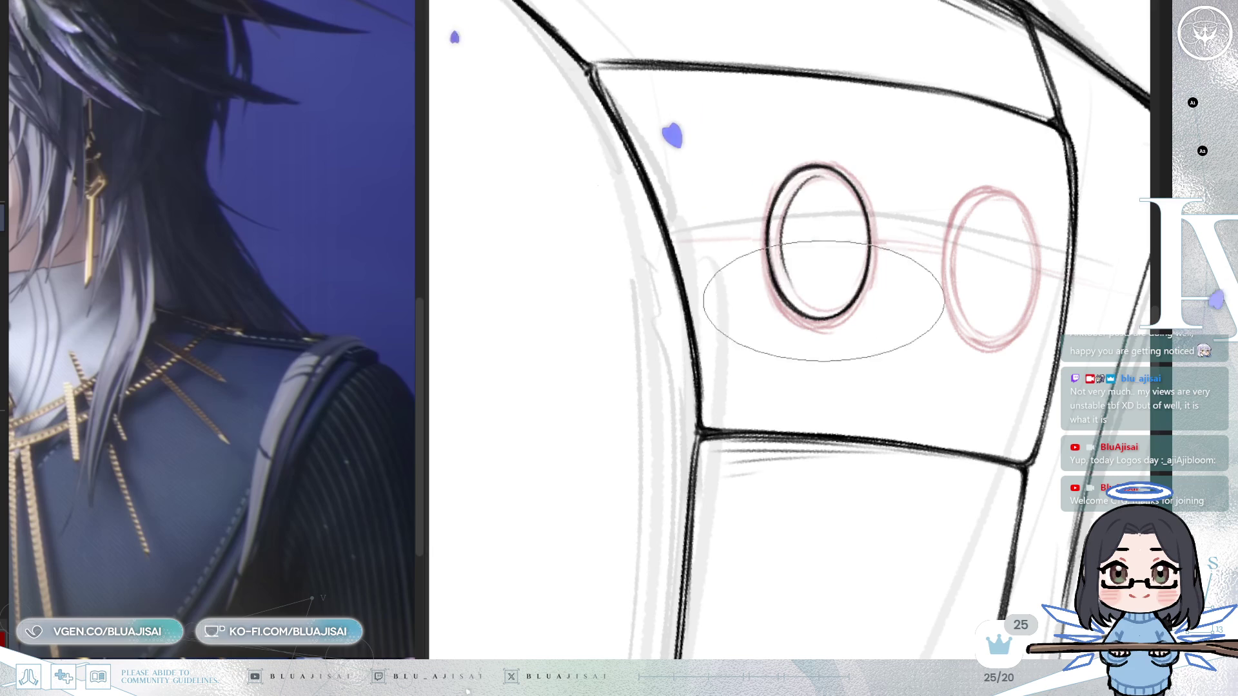
mouse_move(818, 182)
mouse_down()
mouse_move(815, 238)
mouse_move(815, 171)
mouse_move(813, 271)
mouse_move(813, 258)
mouse_move(788, 256)
mouse_move(825, 270)
mouse_move(794, 210)
mouse_move(838, 193)
mouse_move(796, 256)
mouse_move(801, 222)
mouse_move(787, 230)
mouse_move(819, 235)
mouse_move(829, 157)
mouse_move(829, 187)
mouse_up()
key(m)
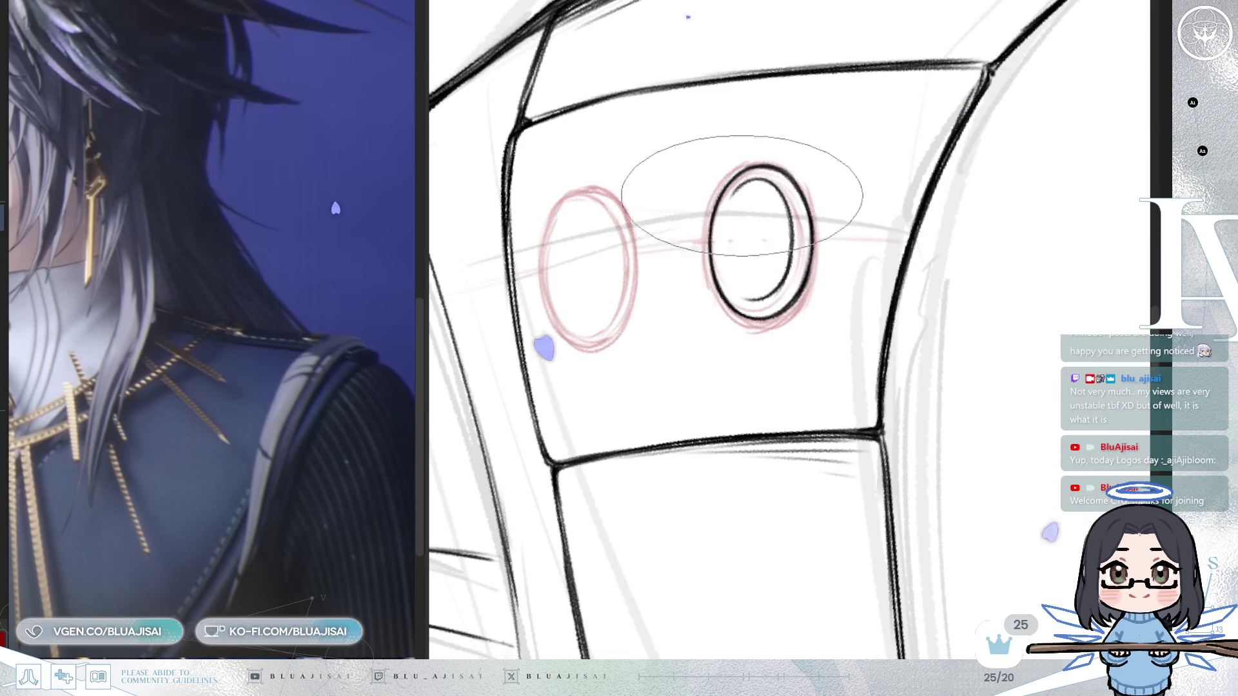
key(m)
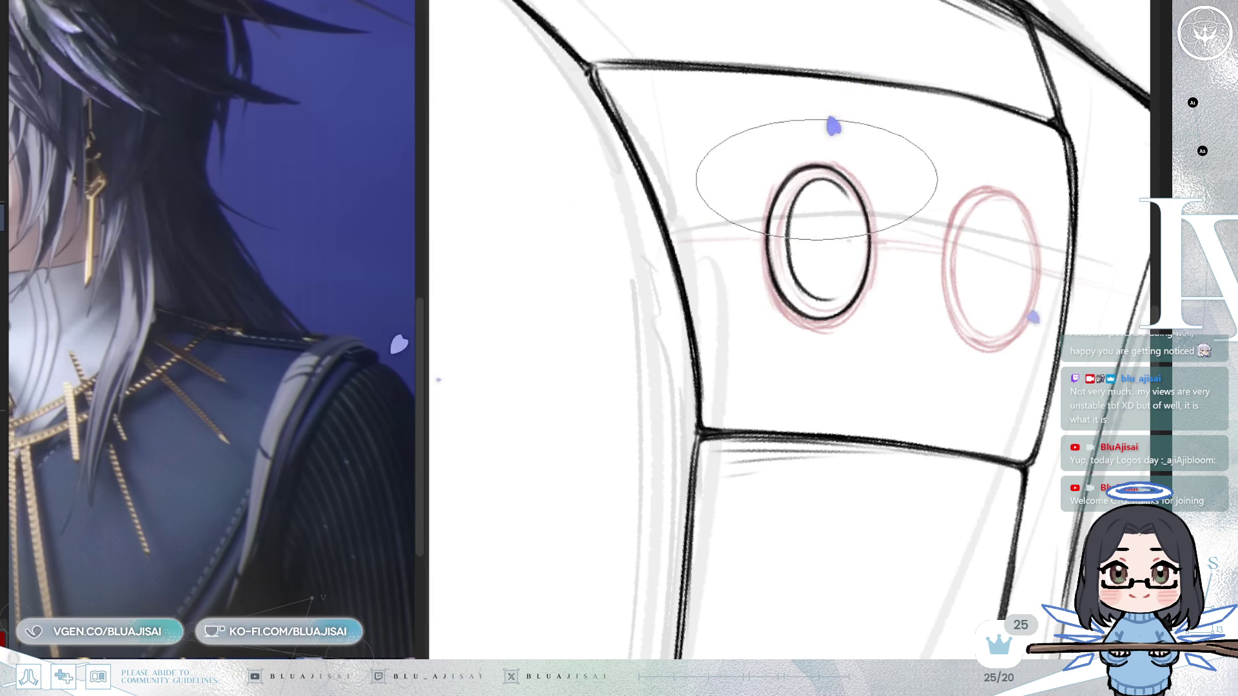
- Hatch light shading inside the inked button ring and check it mirrored
drag(815, 254, 837, 252)
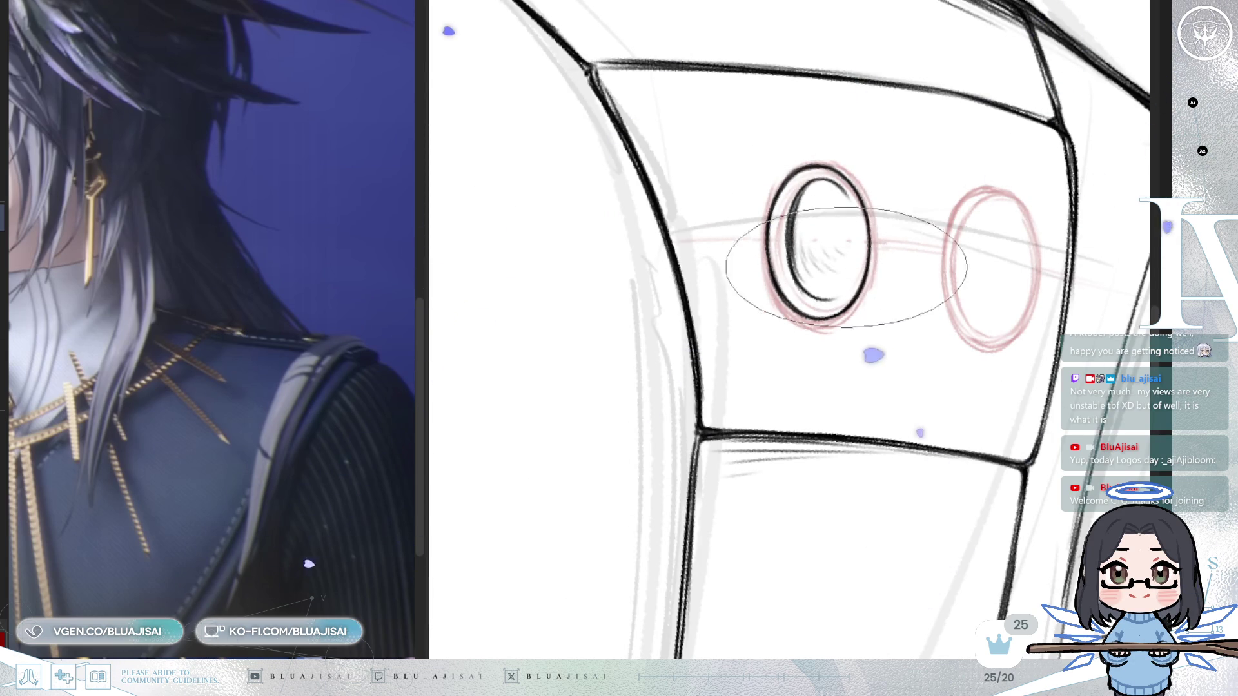
key(m)
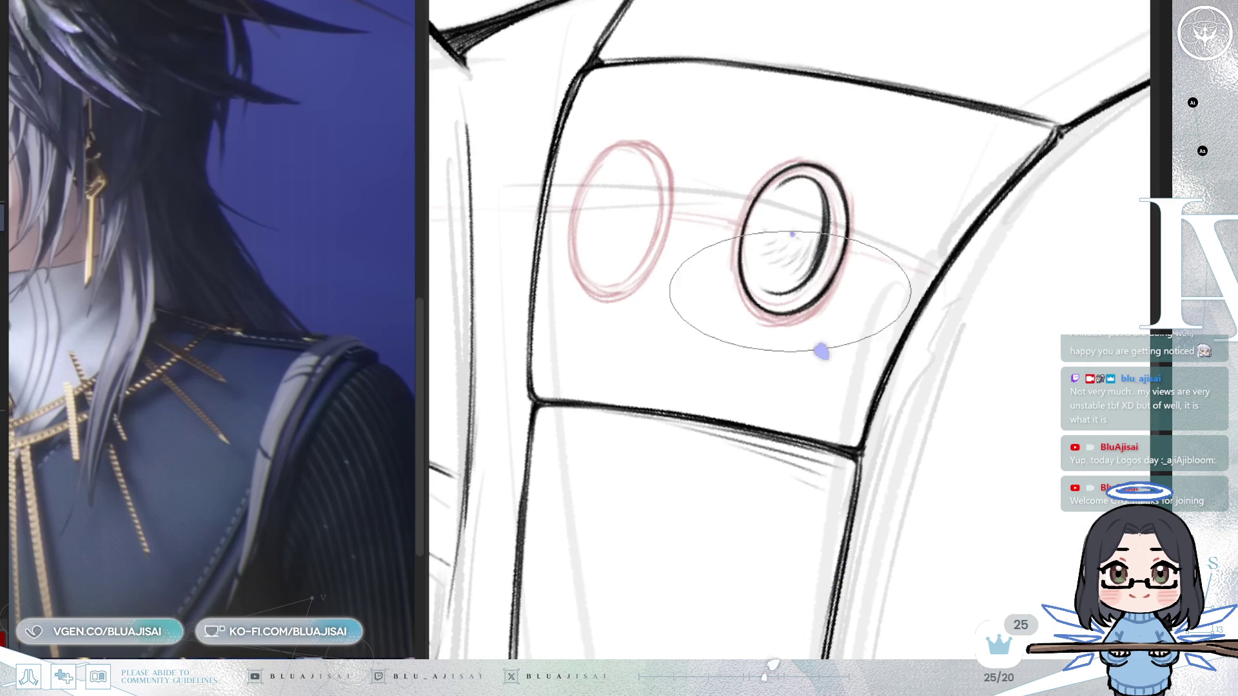
key(6)
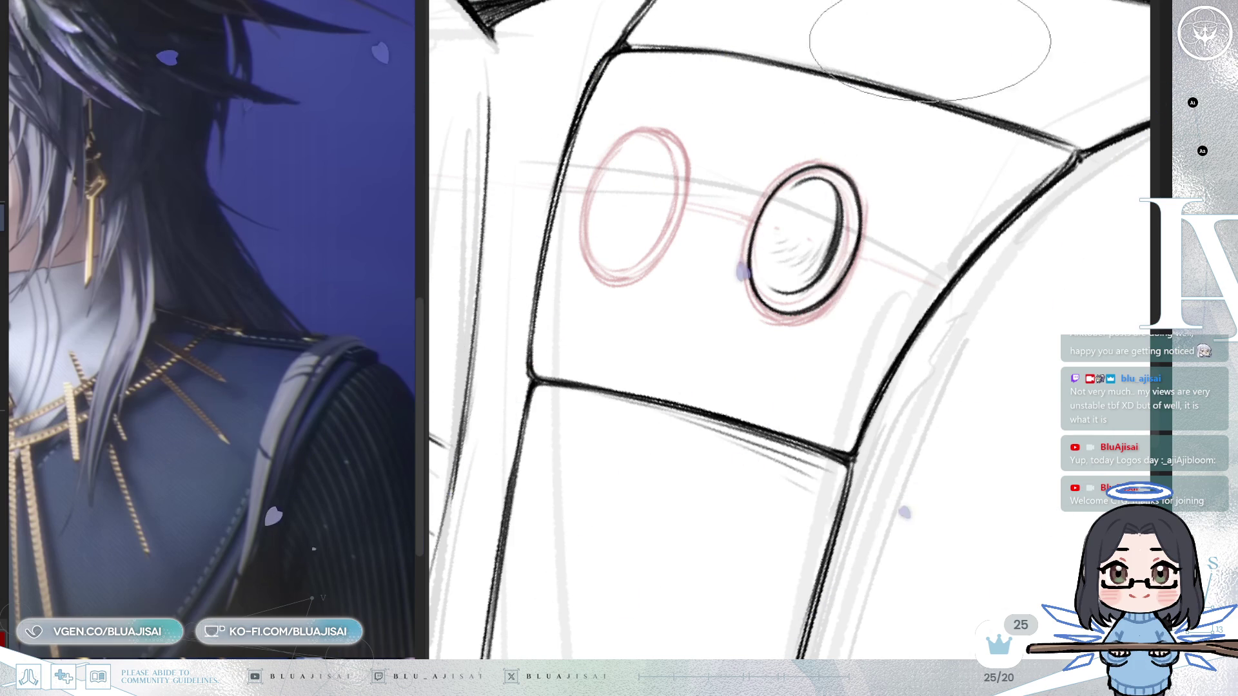
- Mirror the view to compare the two buttons, then rotate it more upright
key(h)
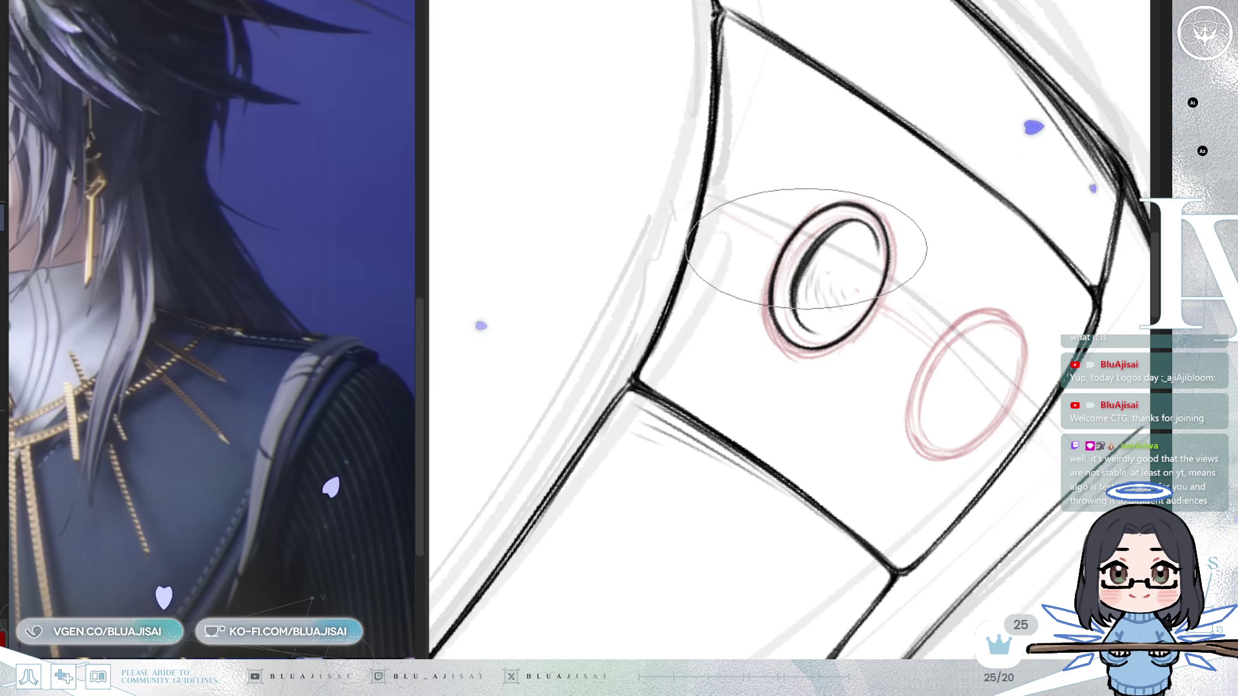
key(Delete)
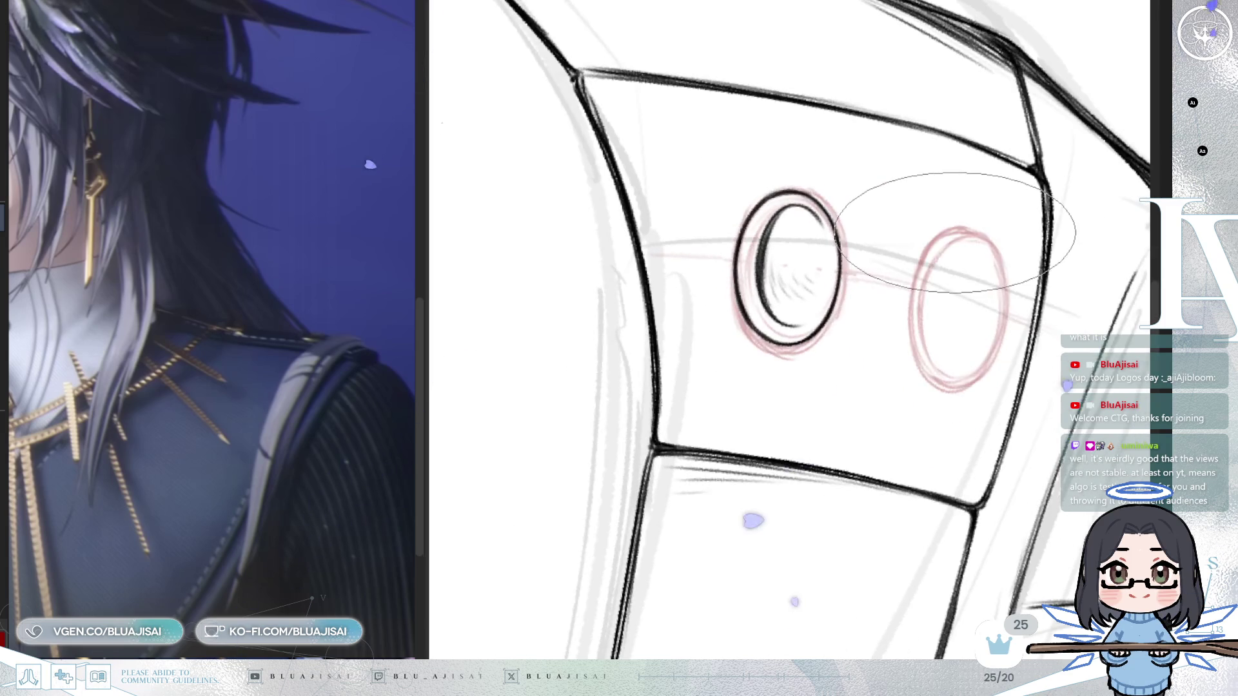
key(Delete)
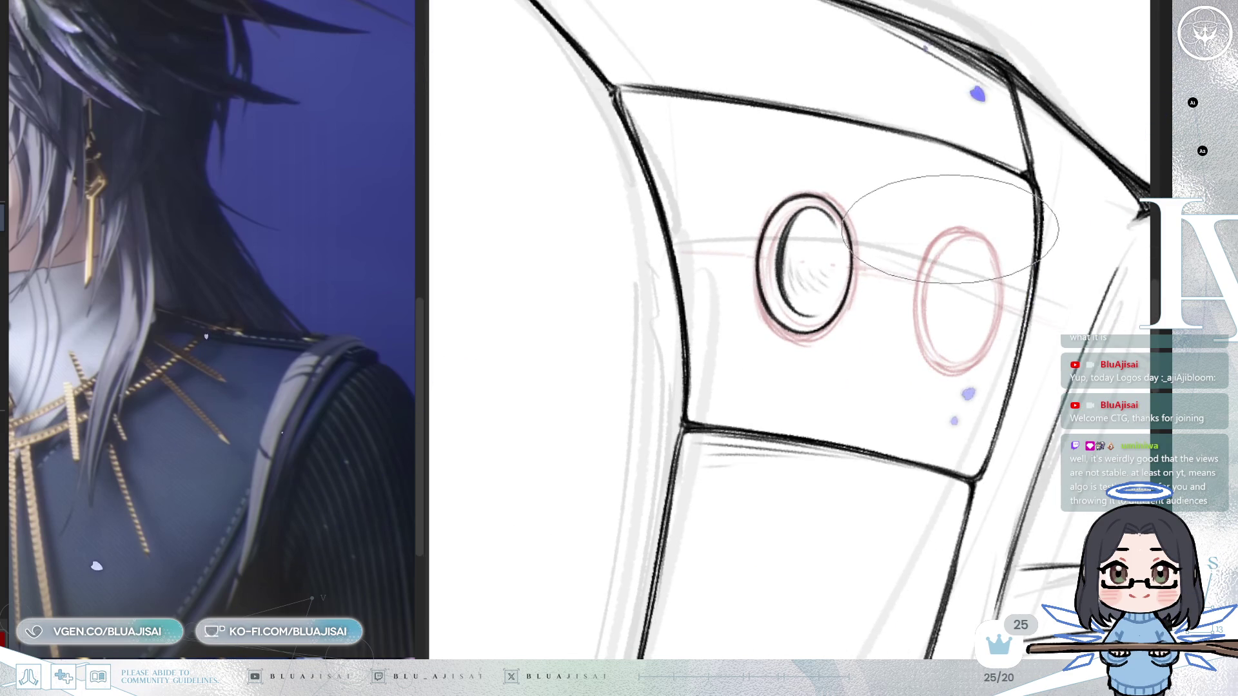
scroll(951, 227, up, 1)
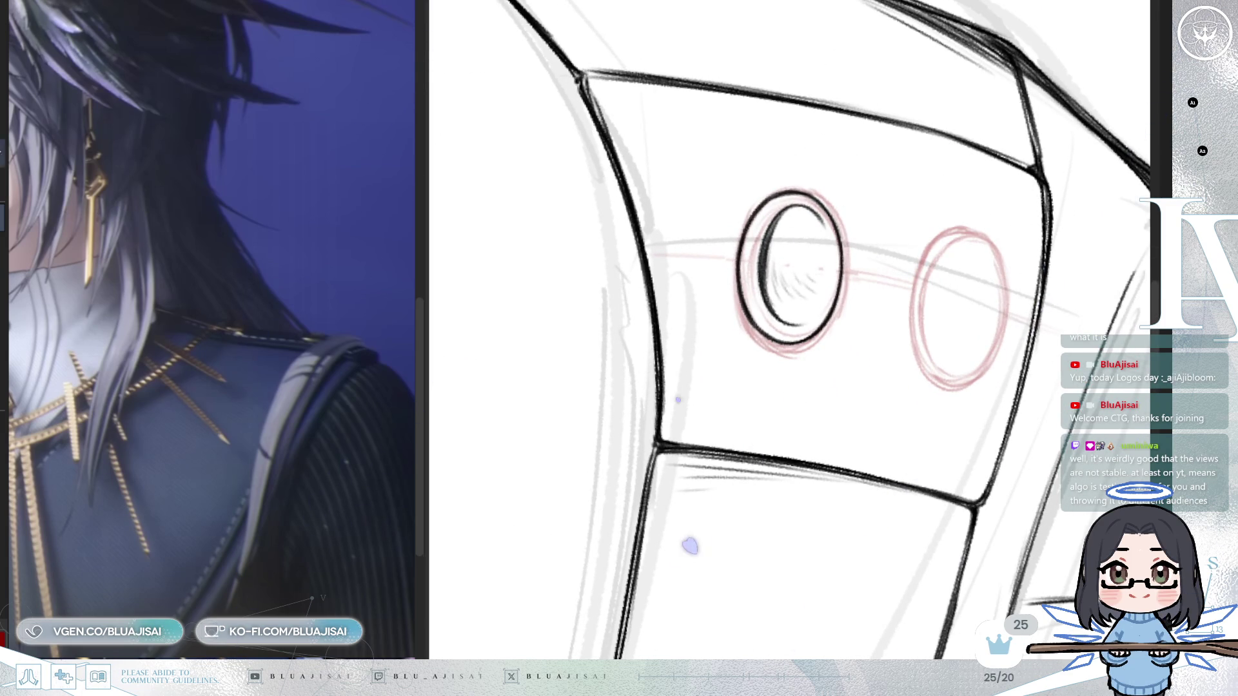
- Lasso the inked left button, then copy and paste a transformable copy of it
mouse_move(849, 174)
mouse_down()
mouse_move(741, 180)
mouse_move(876, 232)
mouse_move(871, 258)
mouse_up()
key(ctrl+c)
key(ctrl+v)
key(ctrl+t)
- Move the copied button onto the right sketch circle, rotate it level, and reshape it to fit
drag(828, 299, 995, 340)
drag(1086, 310, 1085, 326)
drag(1042, 426, 1032, 426)
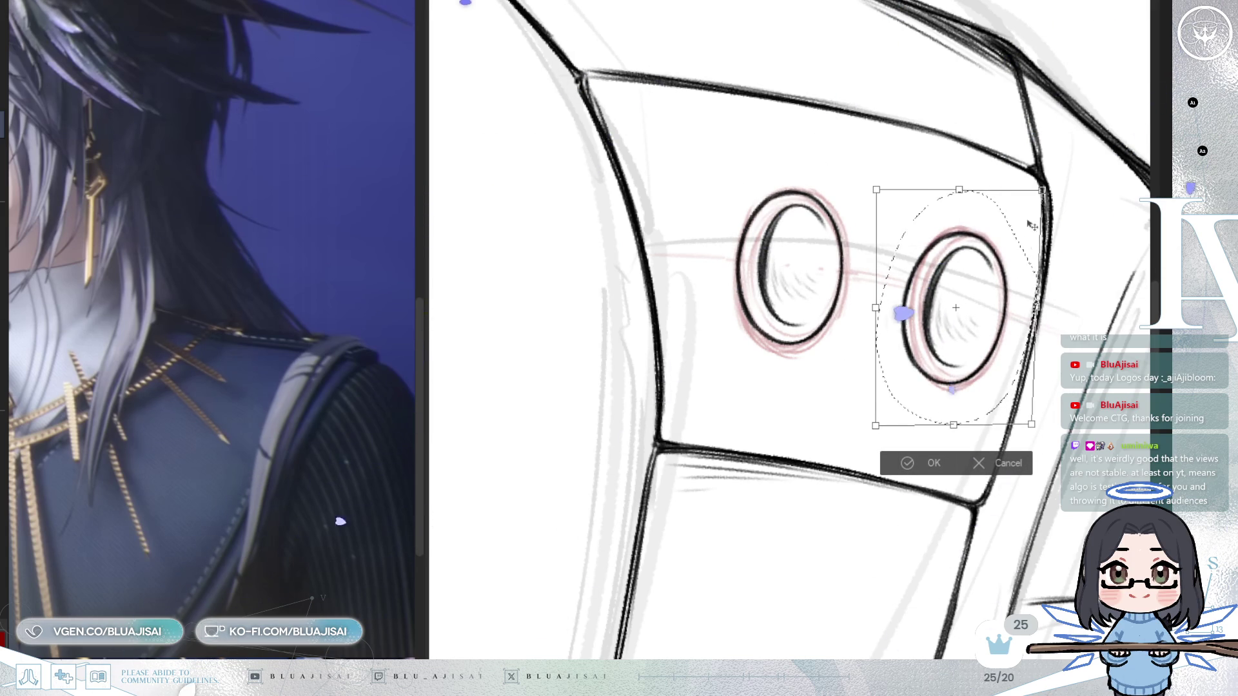
drag(1044, 192, 1041, 189)
click(898, 464)
drag(925, 184, 859, 293)
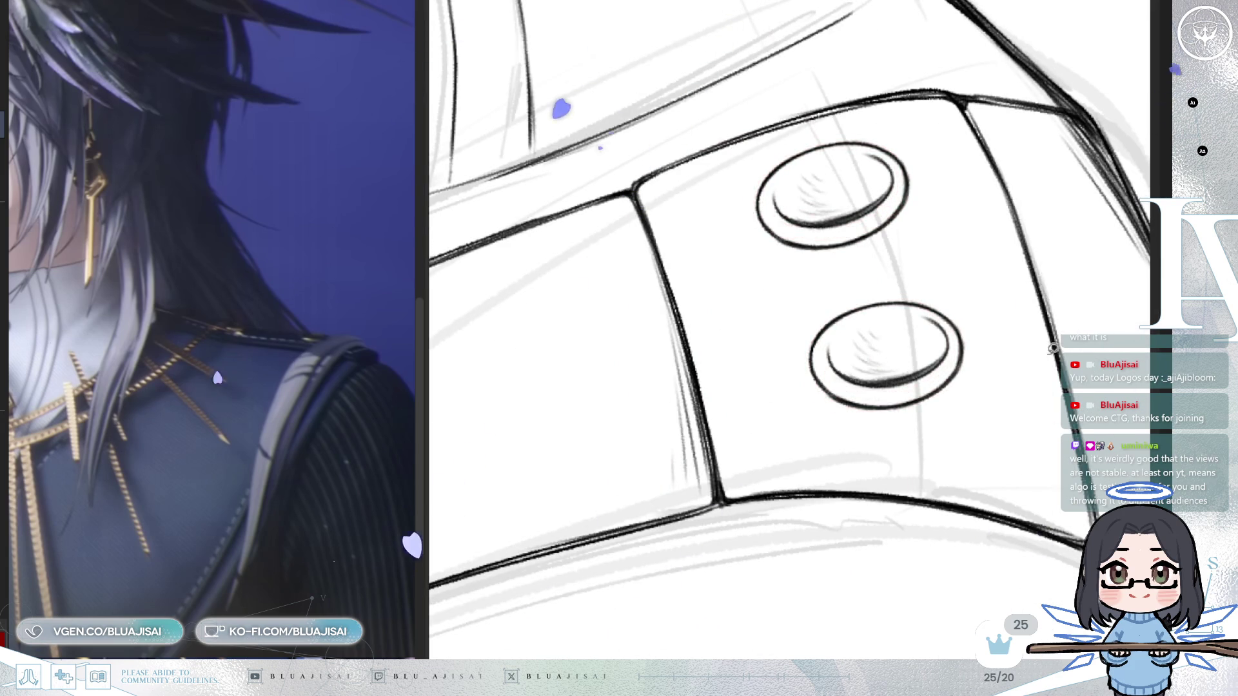
- Brush short dark shadow streaks under both strap buttons and hatch the left button's lower-left rim
scroll(974, 385, down, 3)
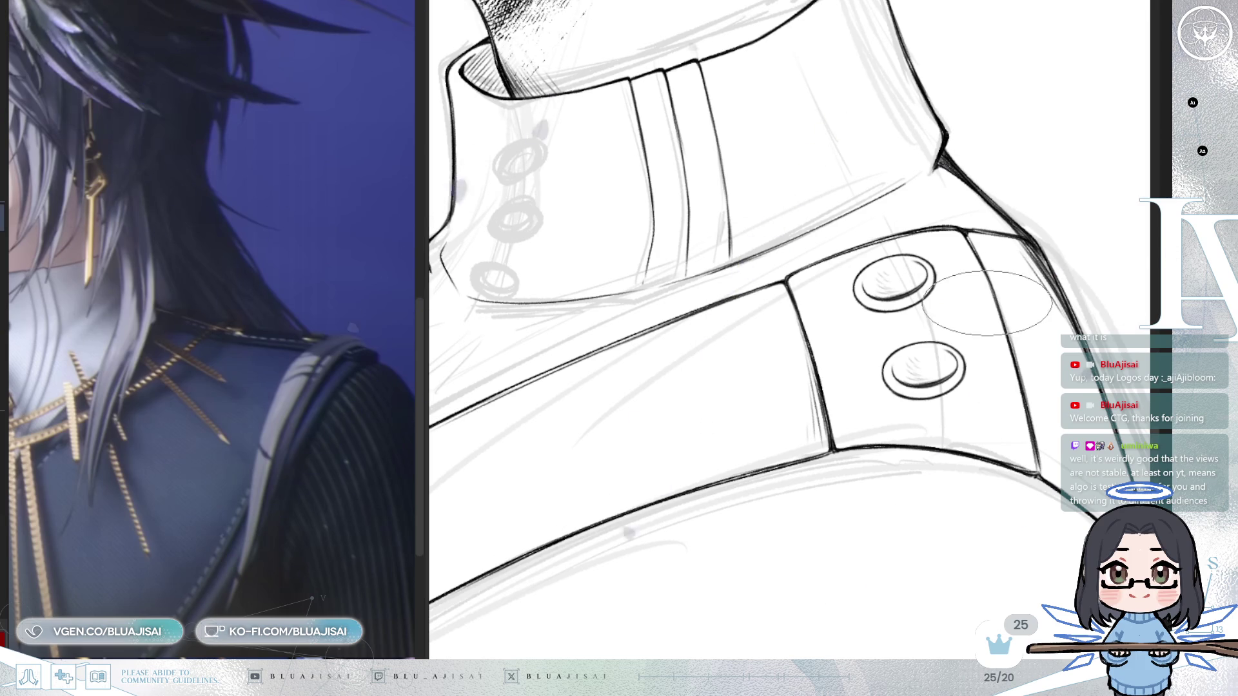
mouse_move(967, 299)
mouse_down()
mouse_move(953, 290)
mouse_move(970, 303)
mouse_up()
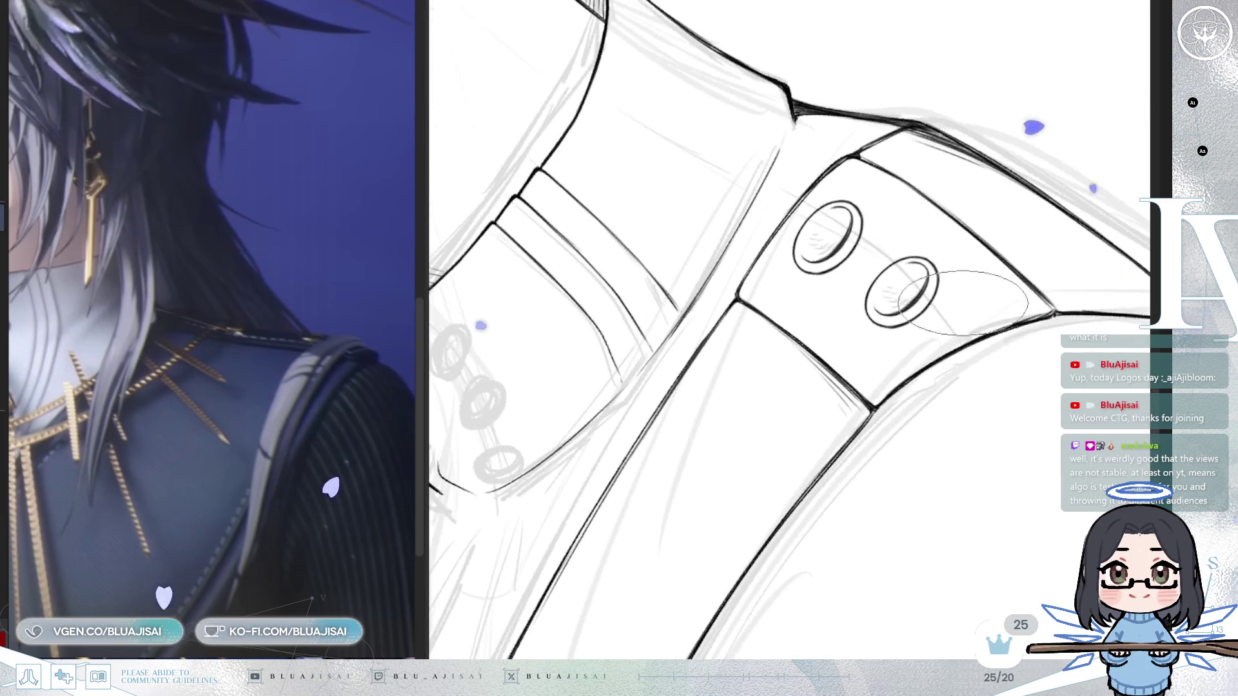
scroll(969, 303, up, 3)
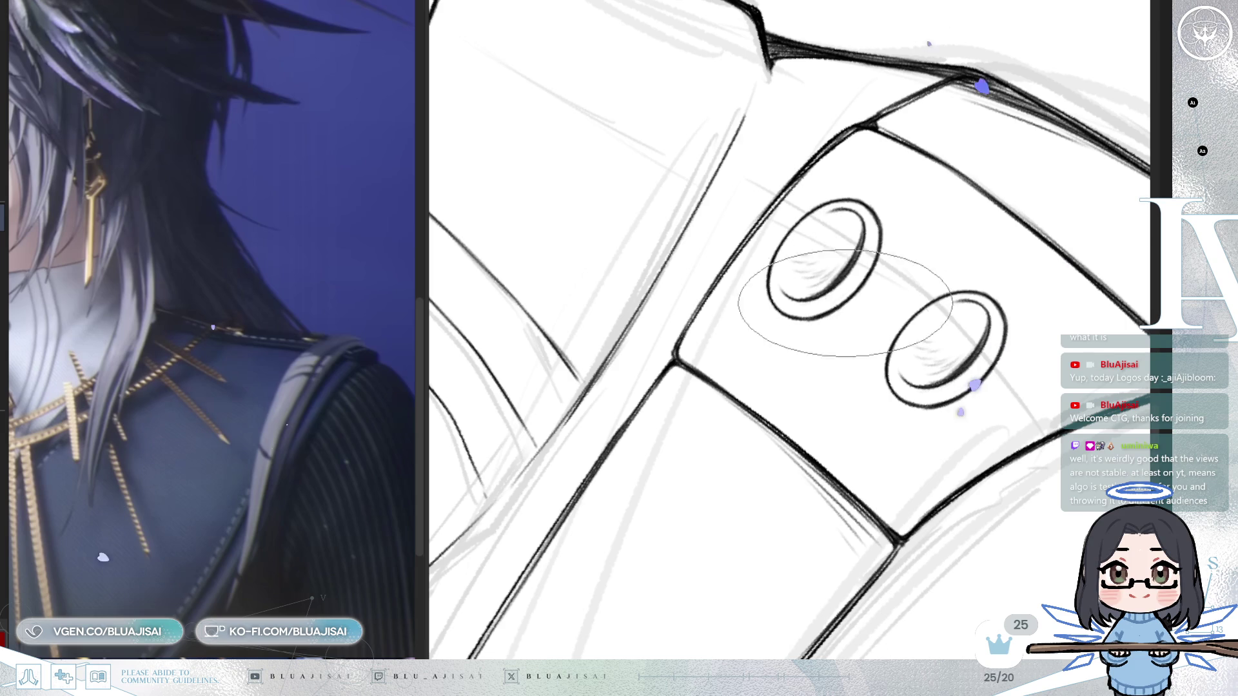
drag(858, 288, 836, 310)
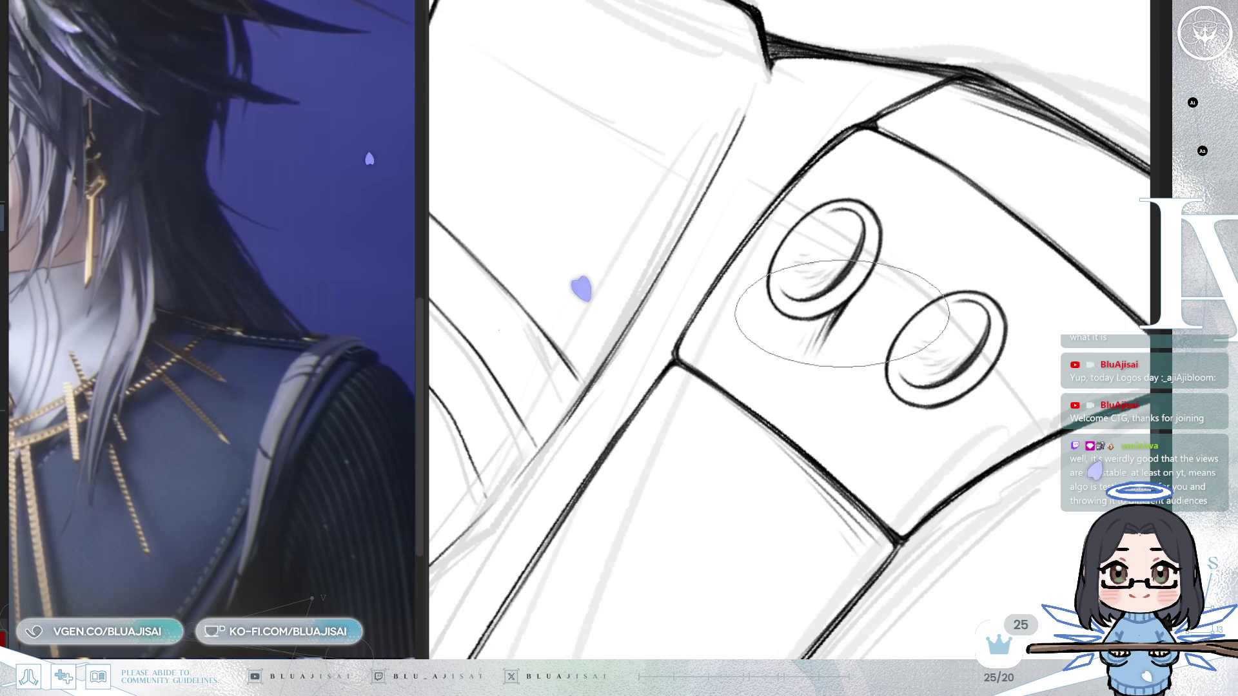
mouse_move(949, 404)
mouse_down()
mouse_move(921, 439)
mouse_move(858, 416)
mouse_up()
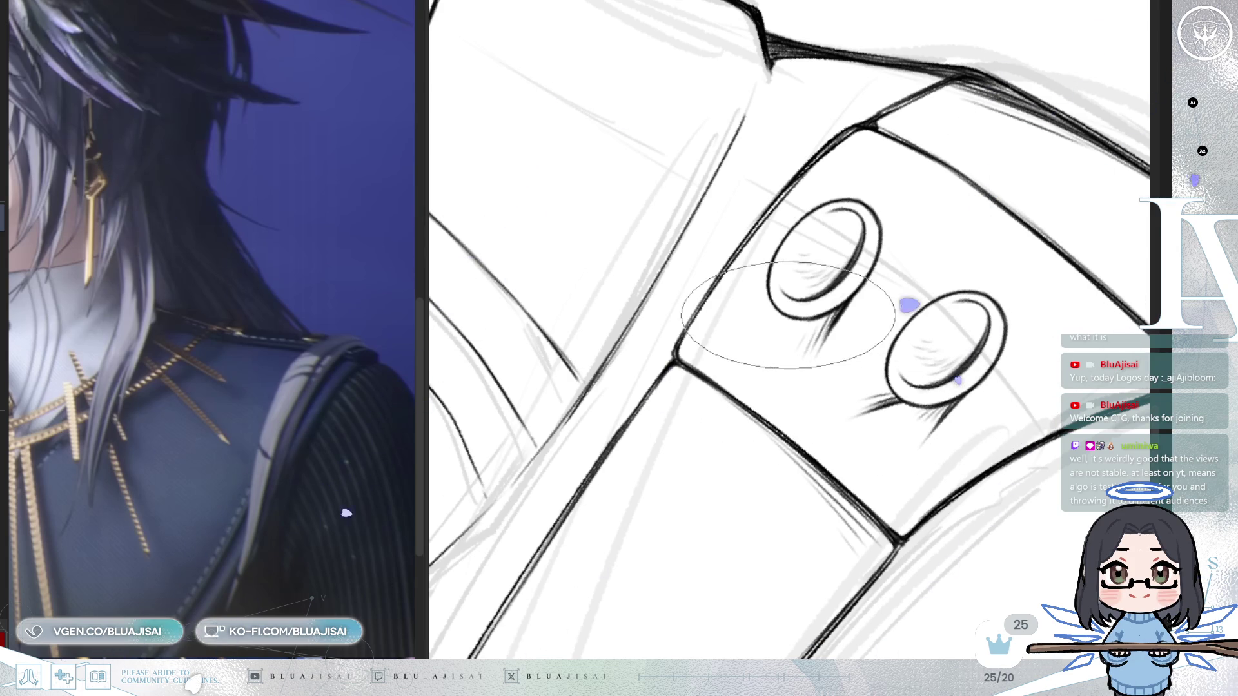
drag(793, 314, 761, 329)
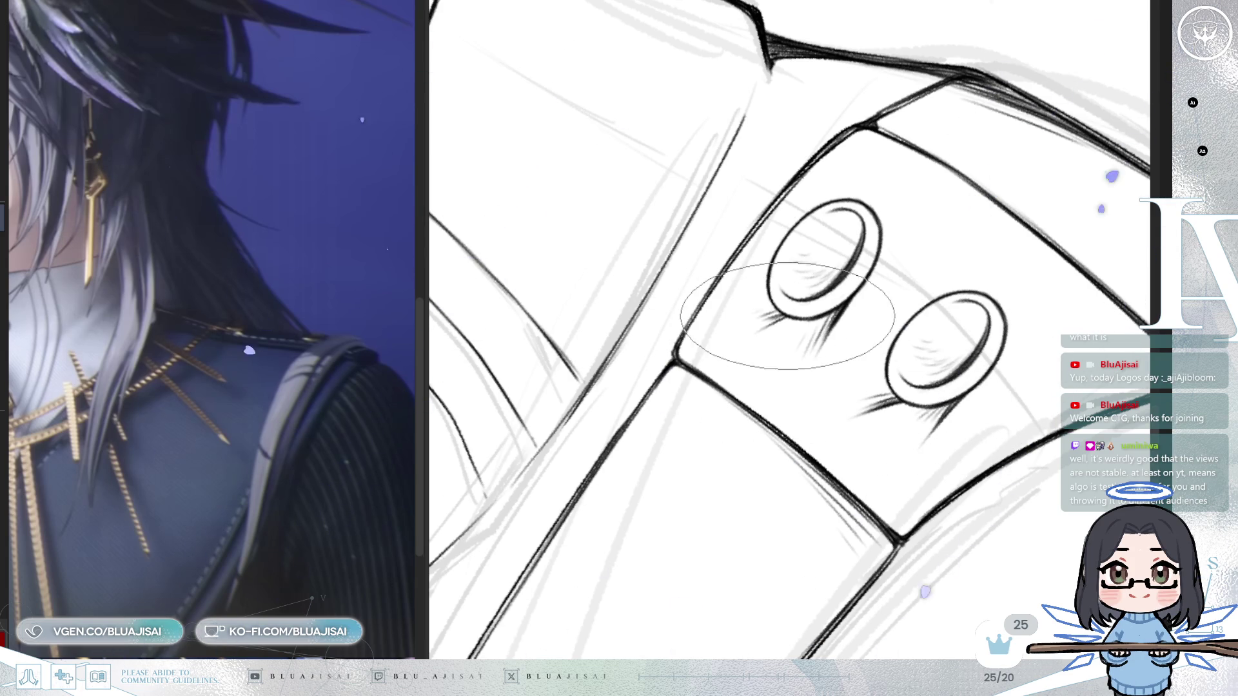
scroll(786, 316, down, 3)
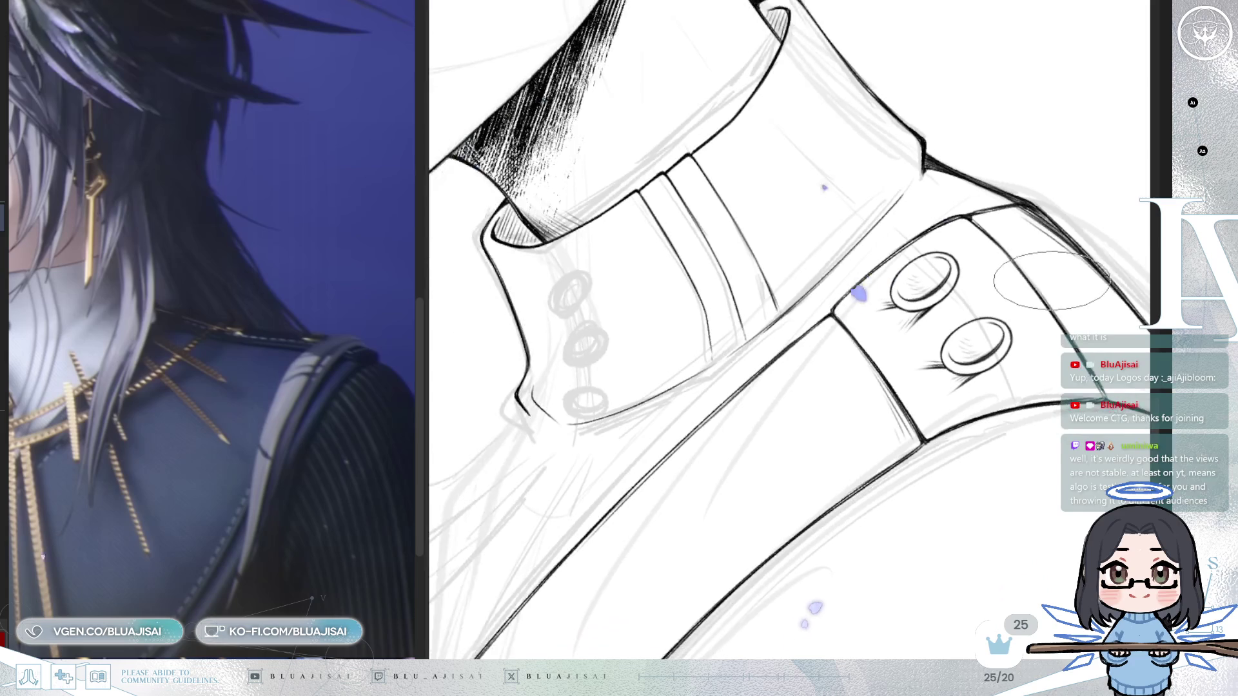
scroll(1048, 270, down, 2)
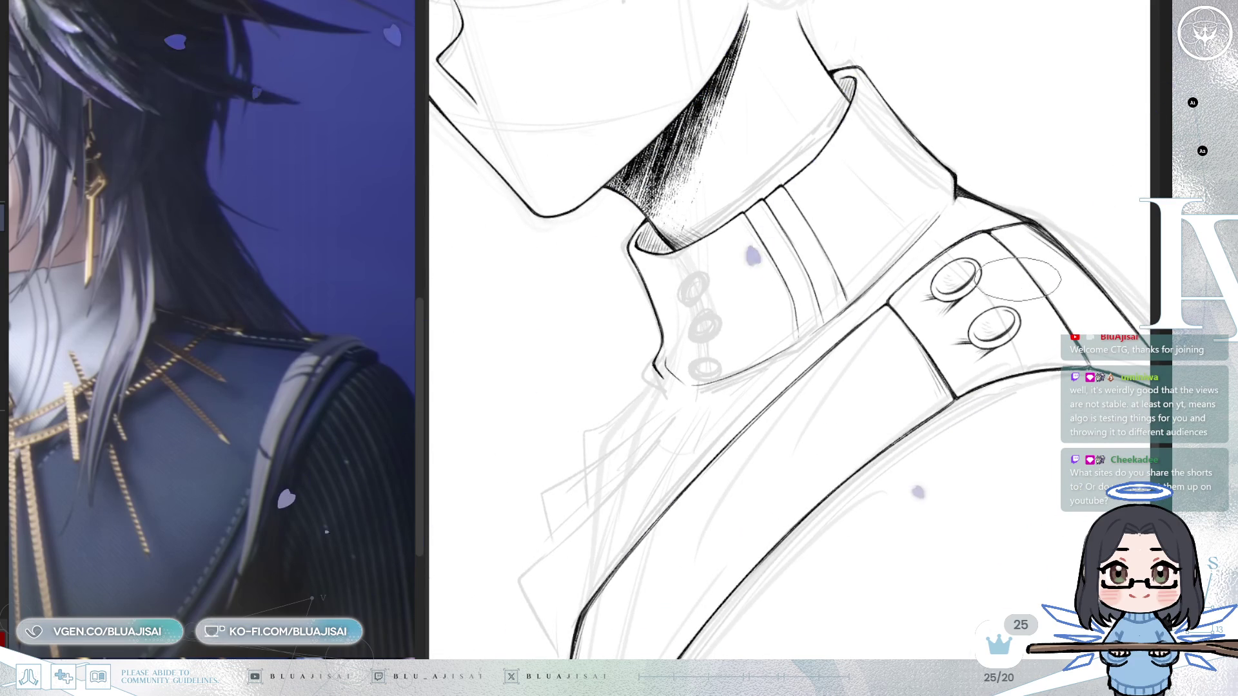
key(h)
scroll(1019, 278, down, 2)
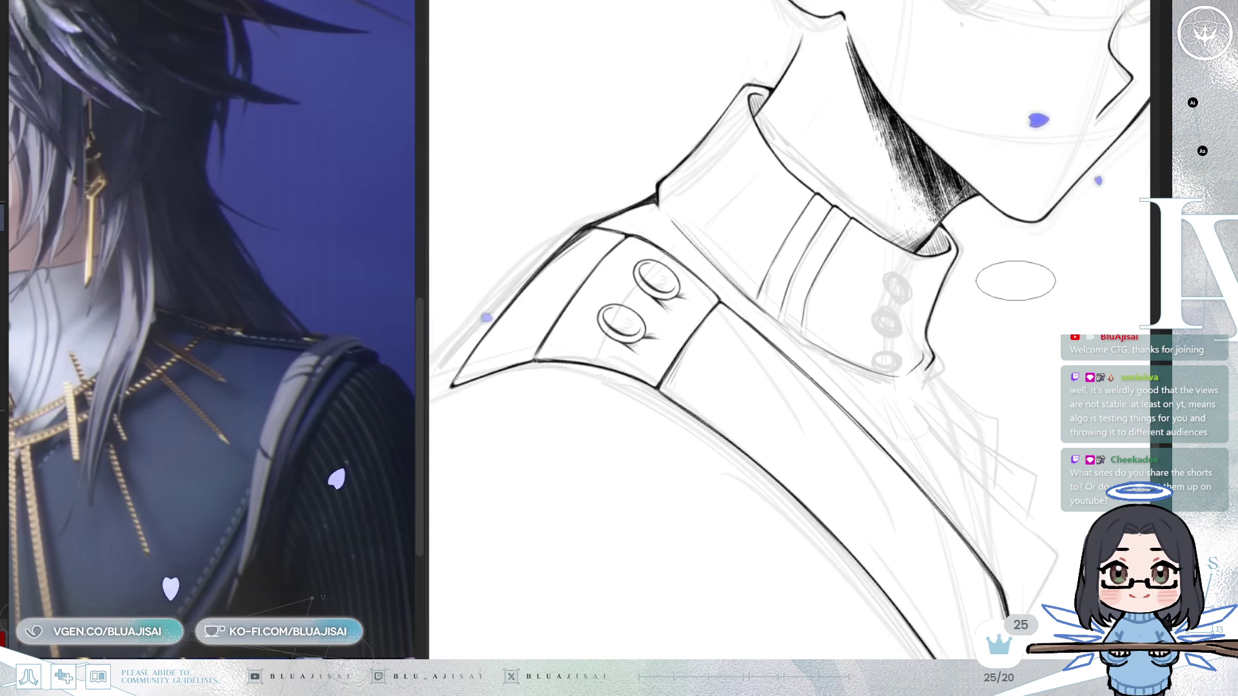
scroll(1014, 281, up, 5)
scroll(801, 359, up, 2)
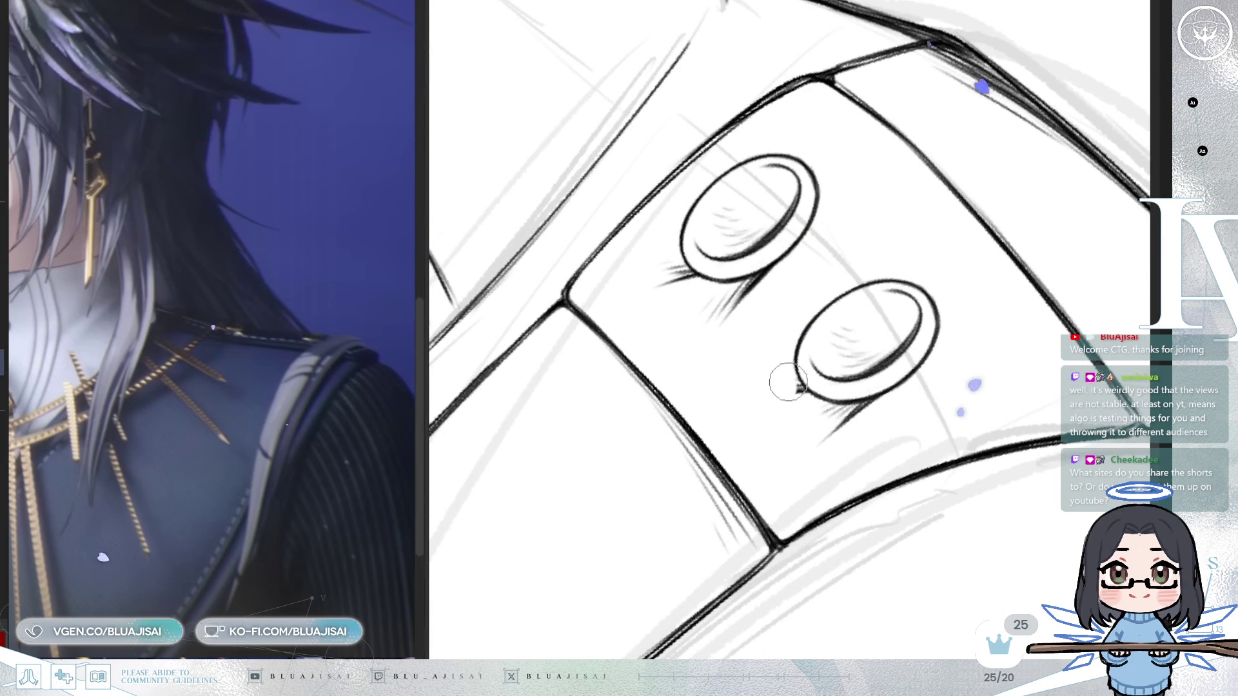
key(bracketright)
key(bracketright)
key(bracketright)
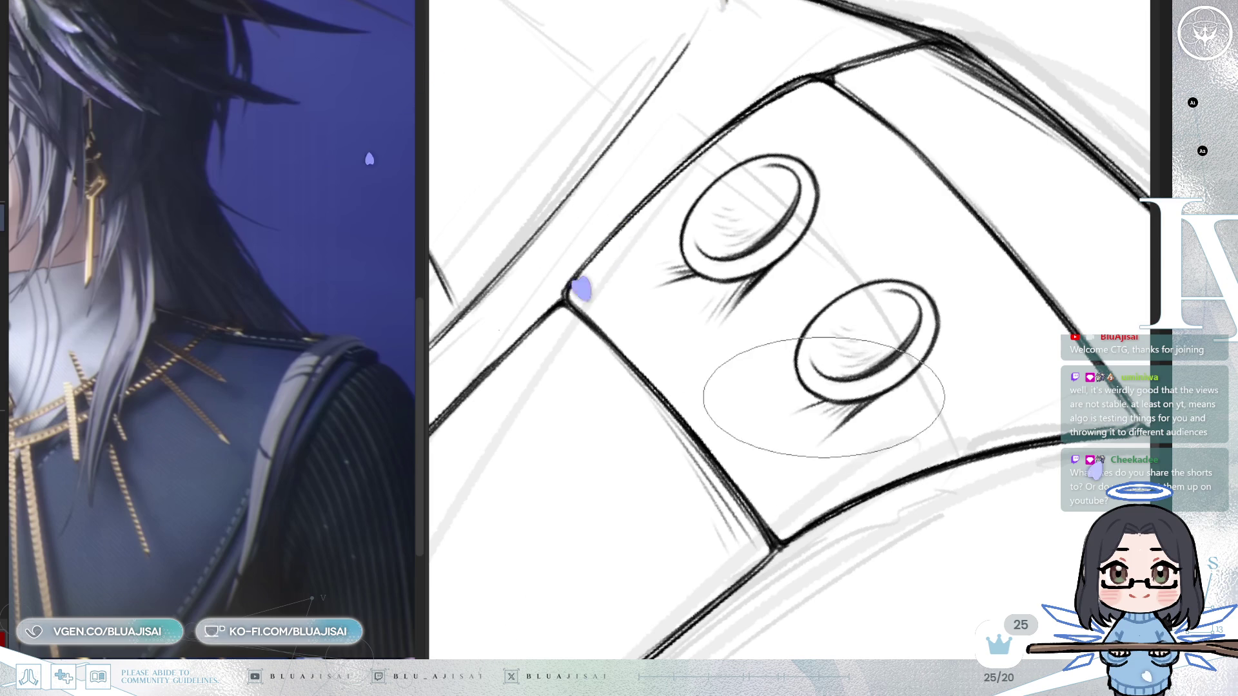
scroll(786, 412, down, 2)
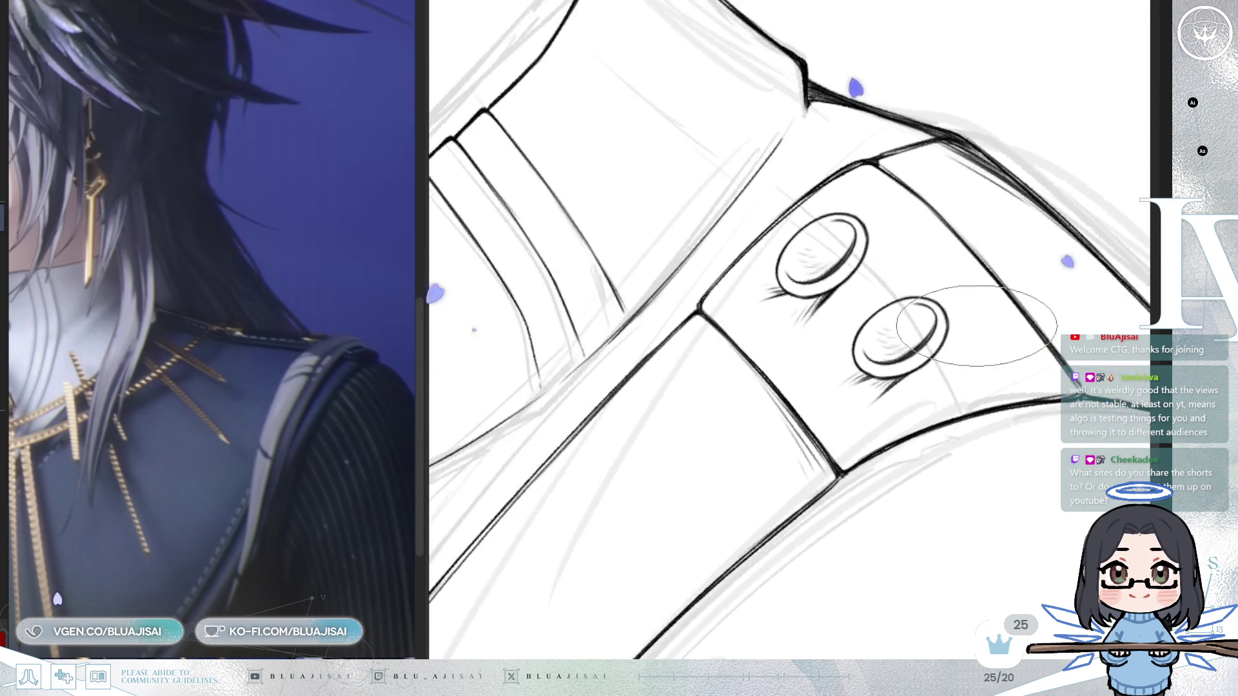
scroll(971, 330, down, 5)
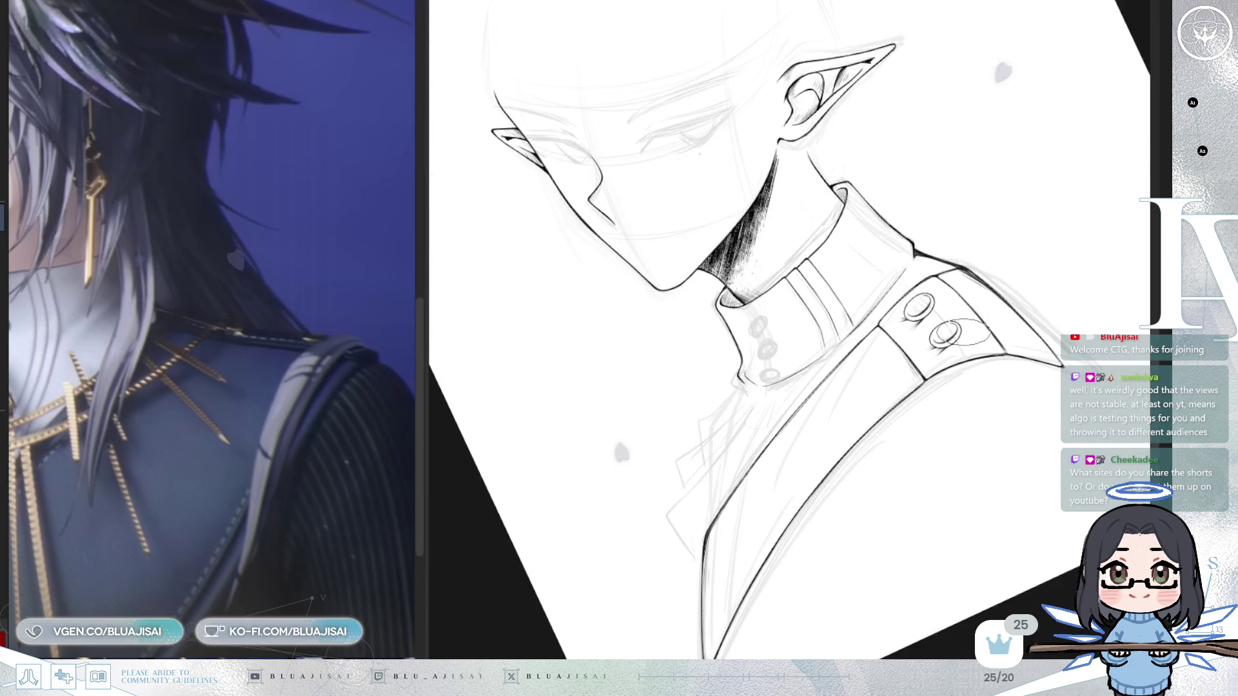
scroll(963, 332, down, 2)
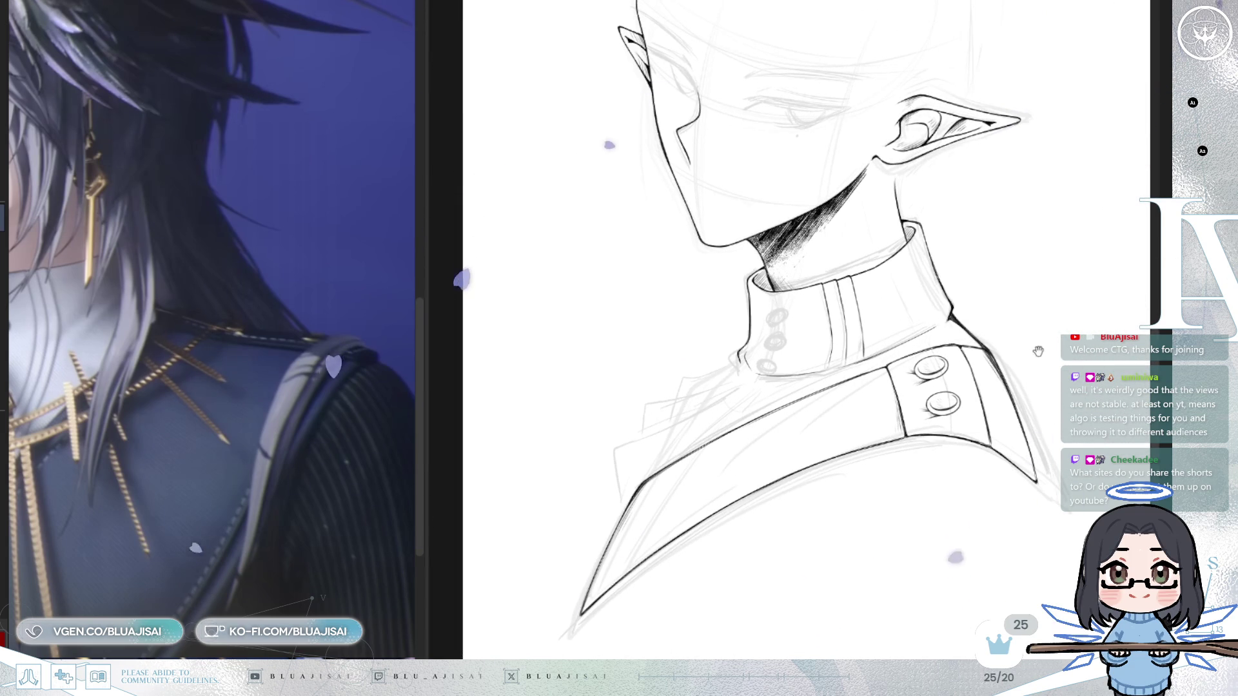
scroll(1022, 335, up, 5)
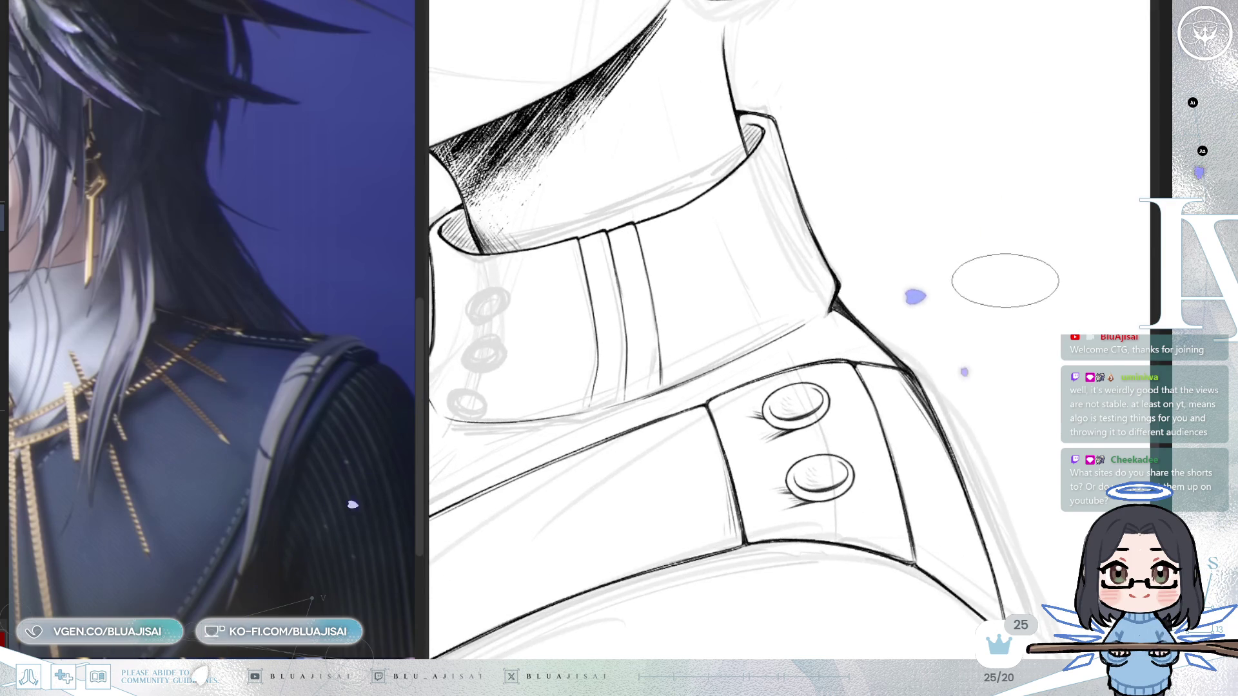
scroll(844, 329, up, 5)
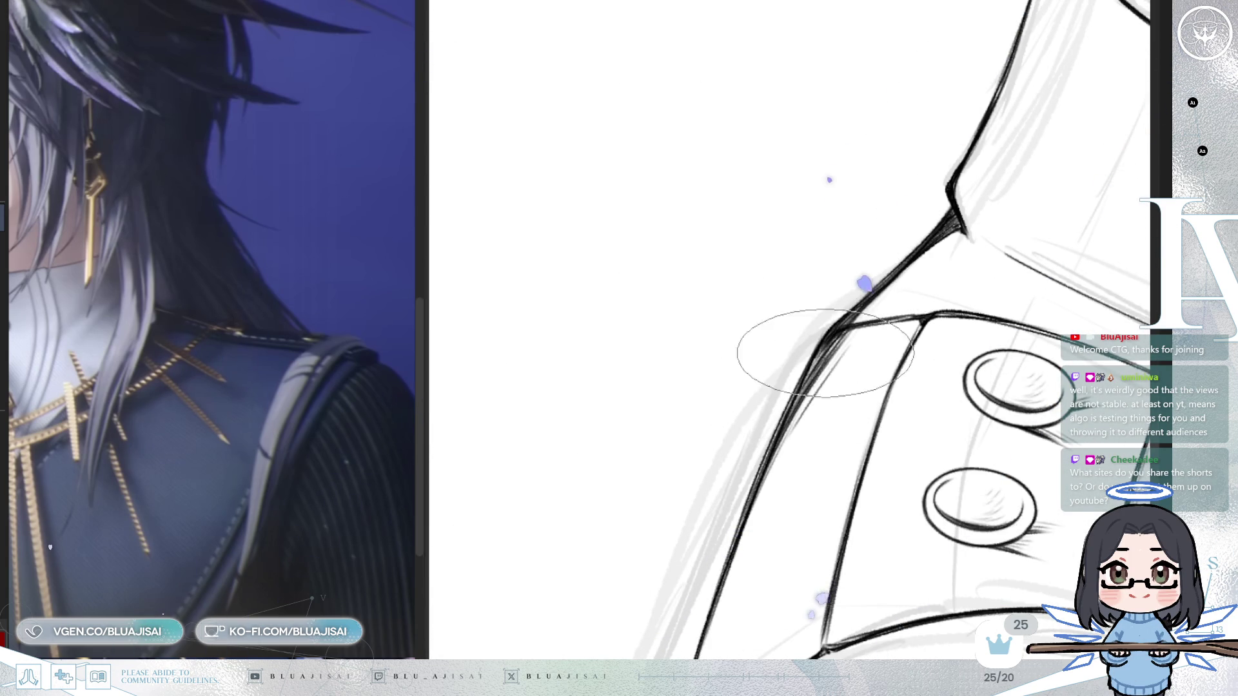
scroll(1044, 257, down, 5)
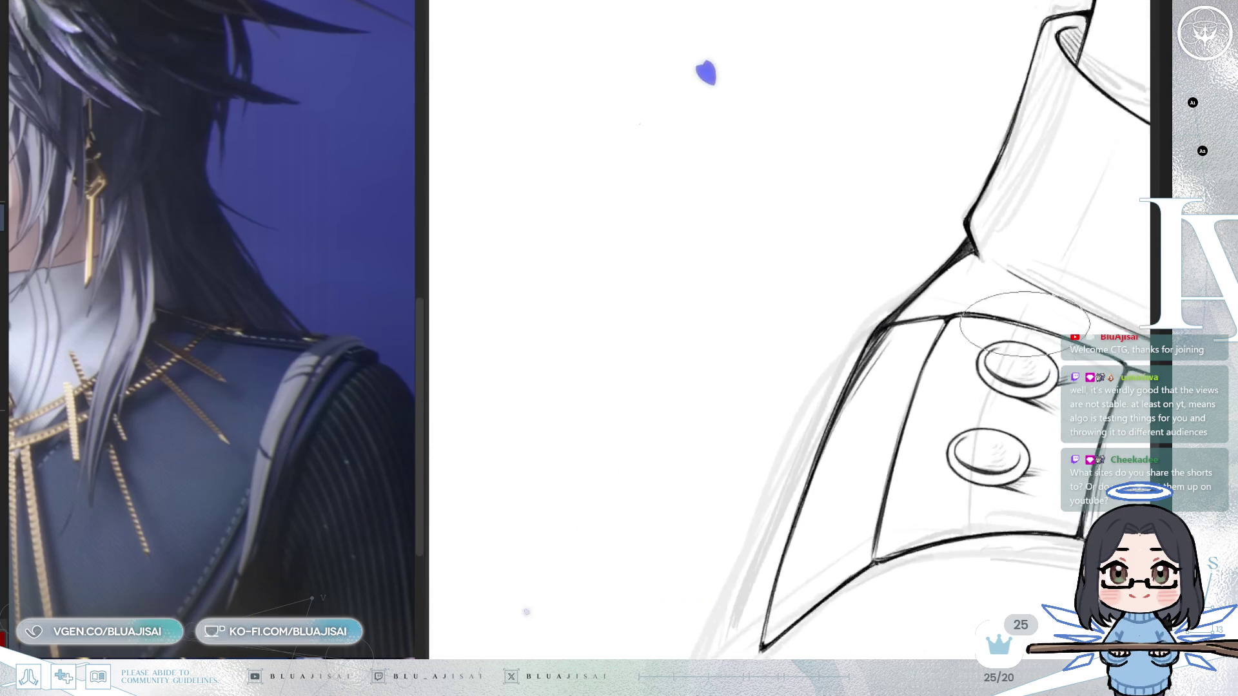
key(h)
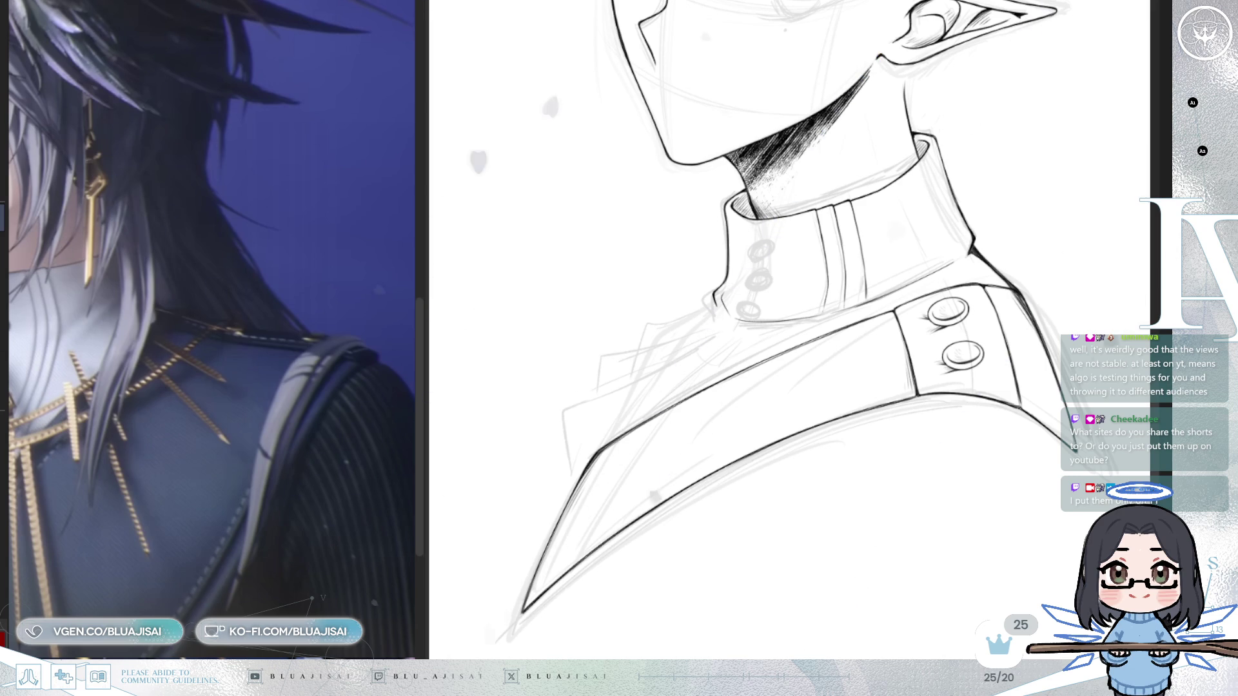
- Ink a short tapered line where the high collar's base meets the cape
scroll(326, 450, down, 5)
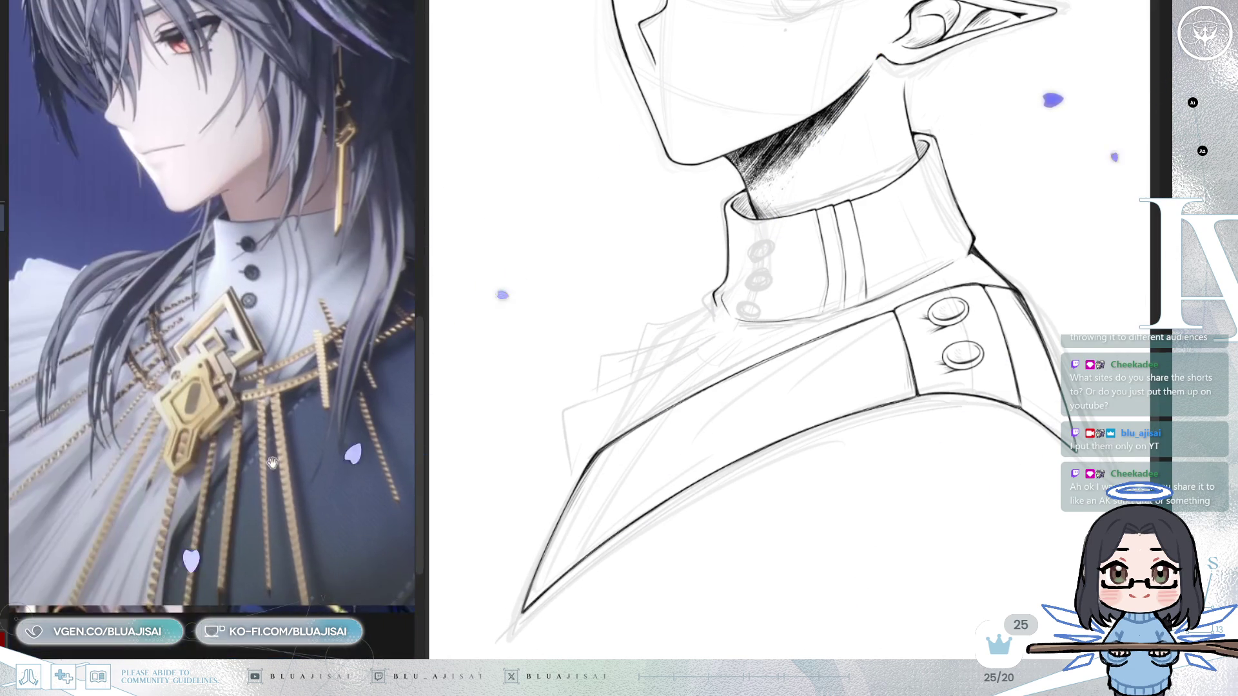
scroll(326, 449, down, 2)
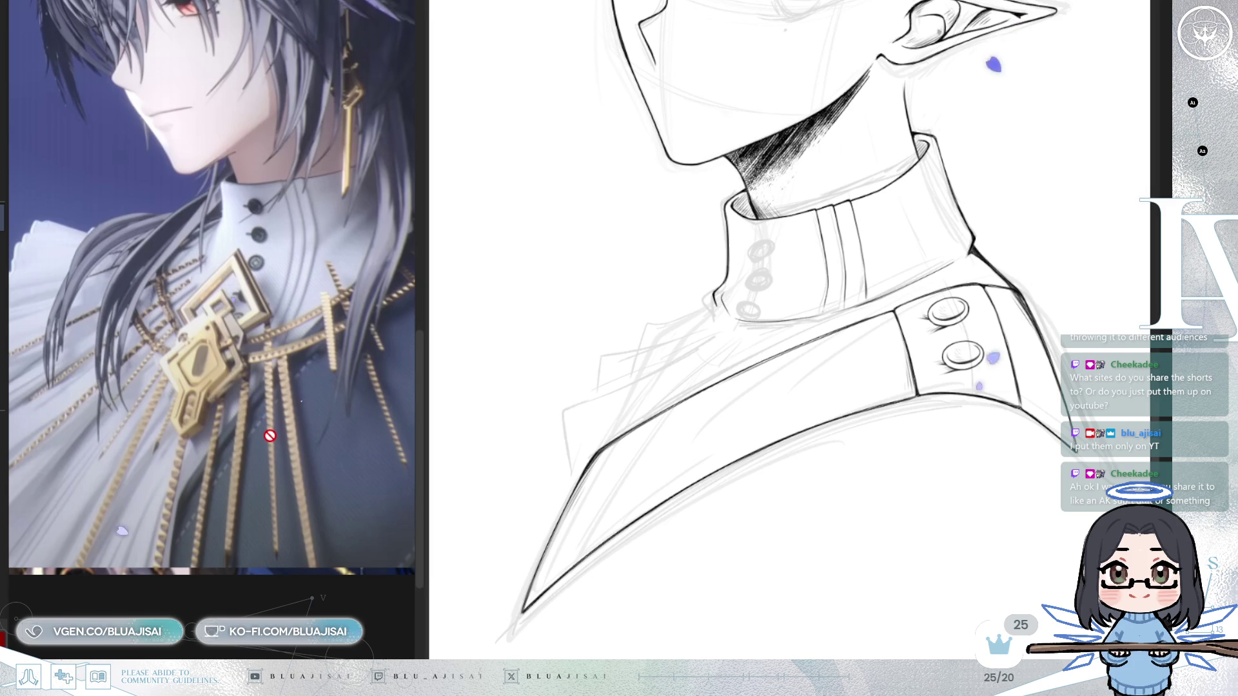
scroll(272, 466, left, 1)
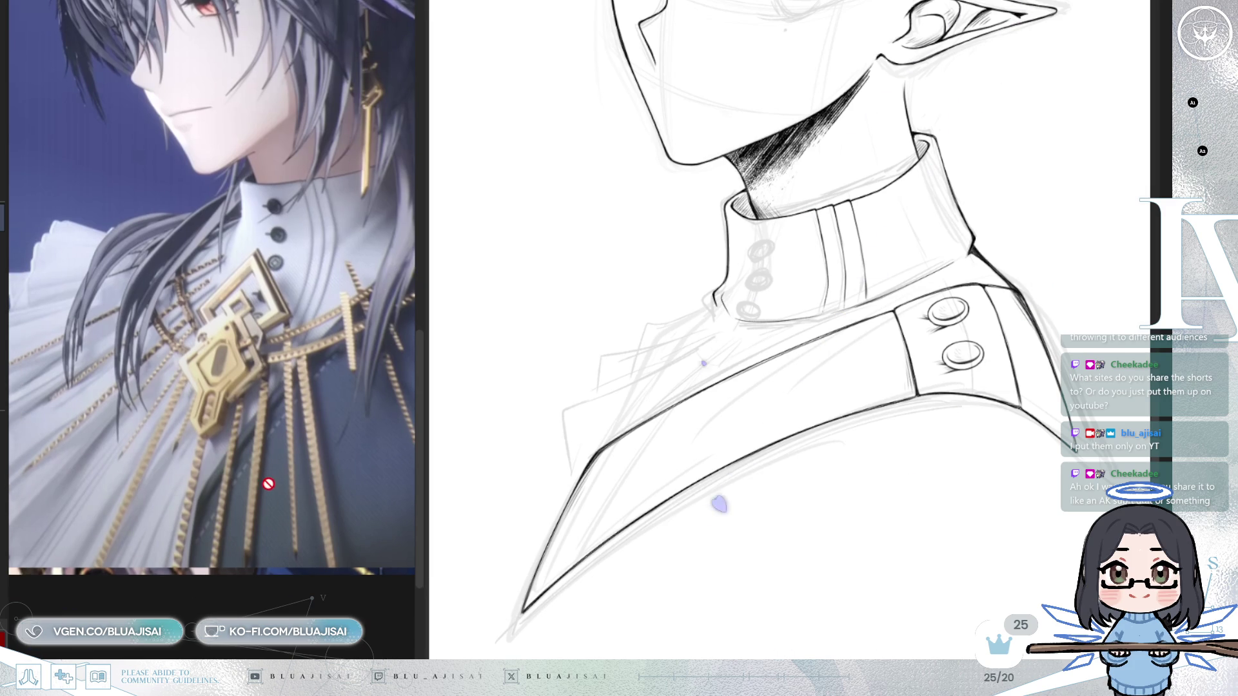
drag(268, 485, 306, 452)
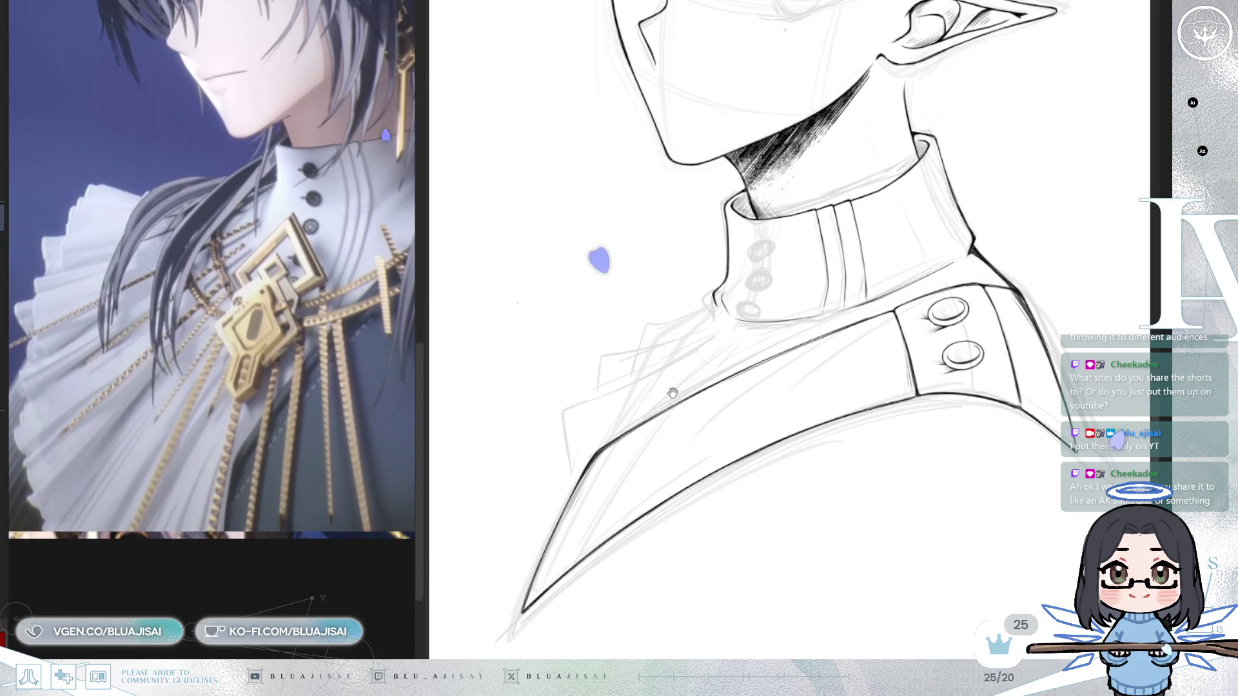
scroll(722, 309, up, 2)
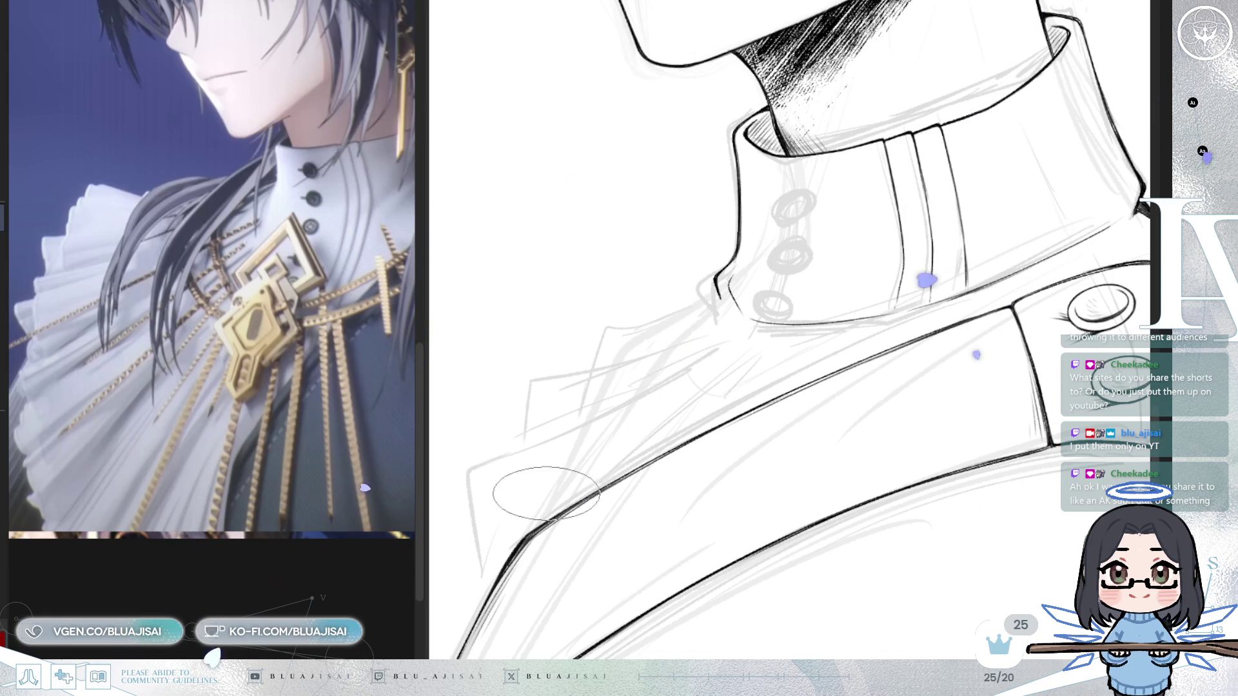
drag(713, 290, 659, 308)
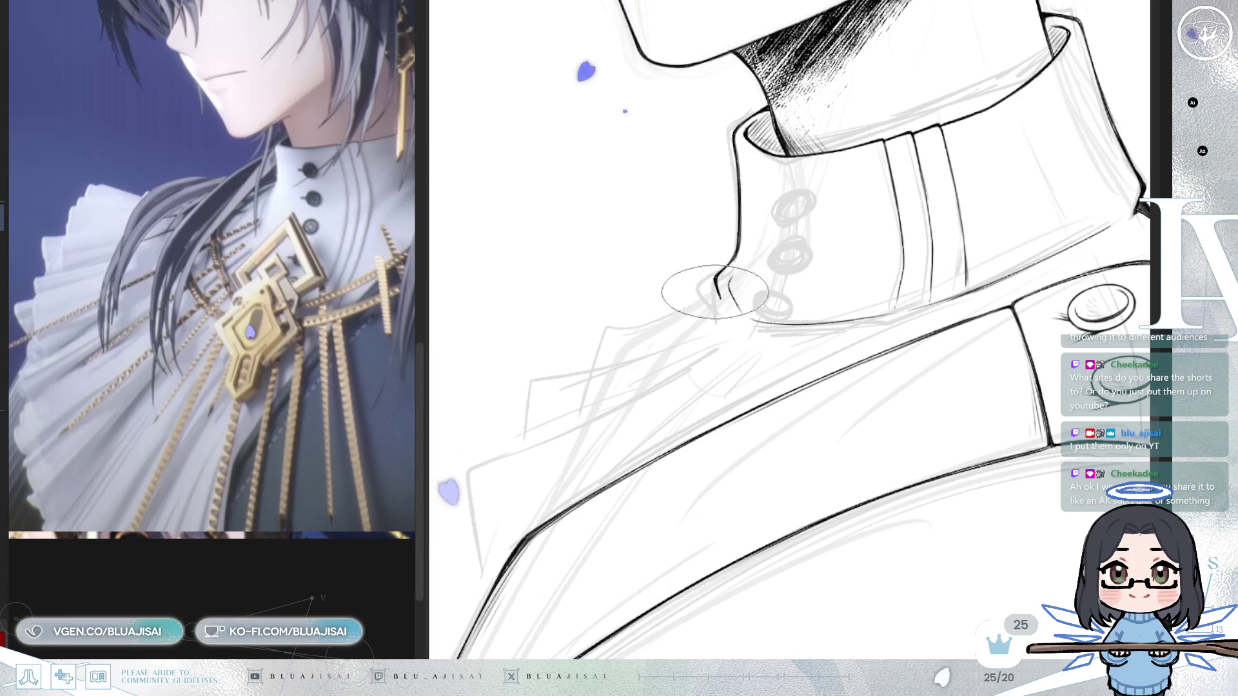
- Rotate and mirror the canvas view to check the new collar-base line
scroll(717, 294, up, 2)
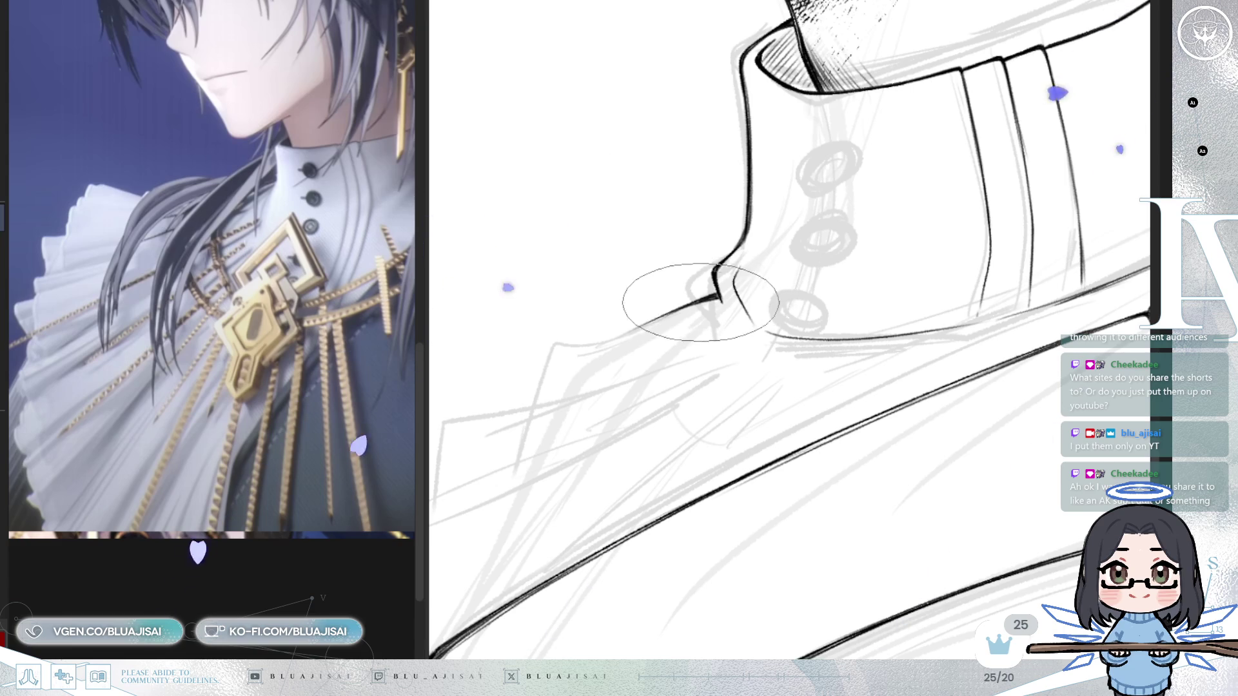
key(minus)
key(minus)
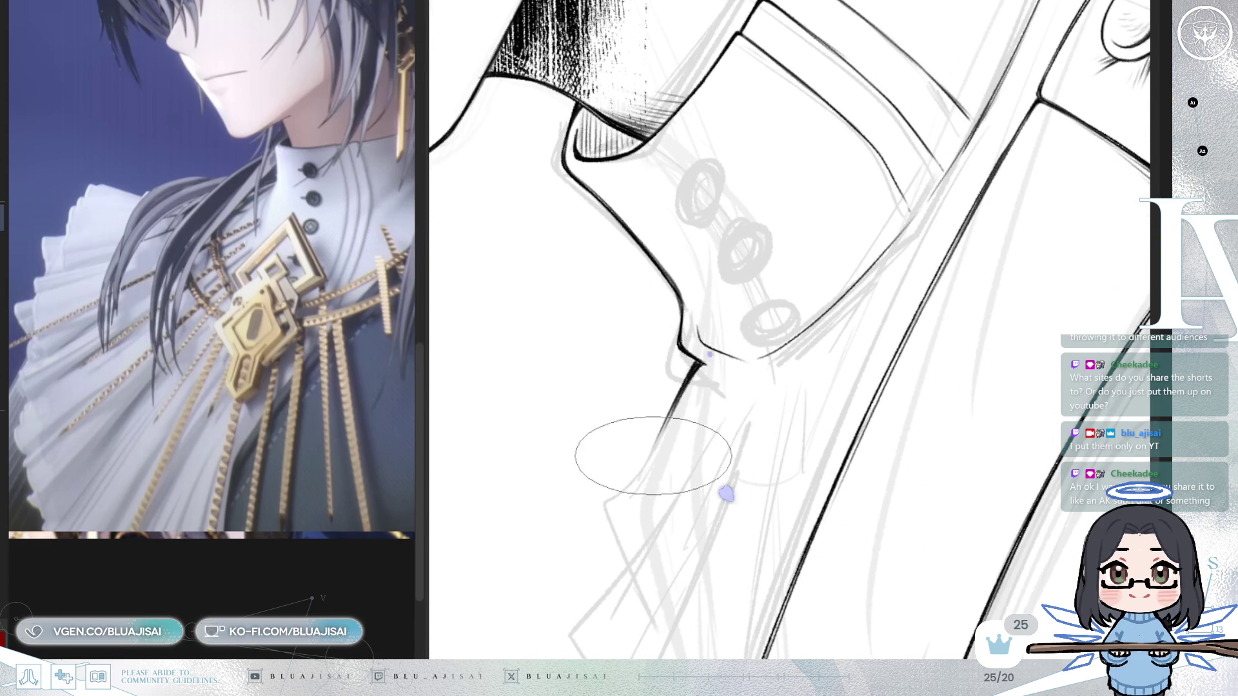
key(minus)
key(minus)
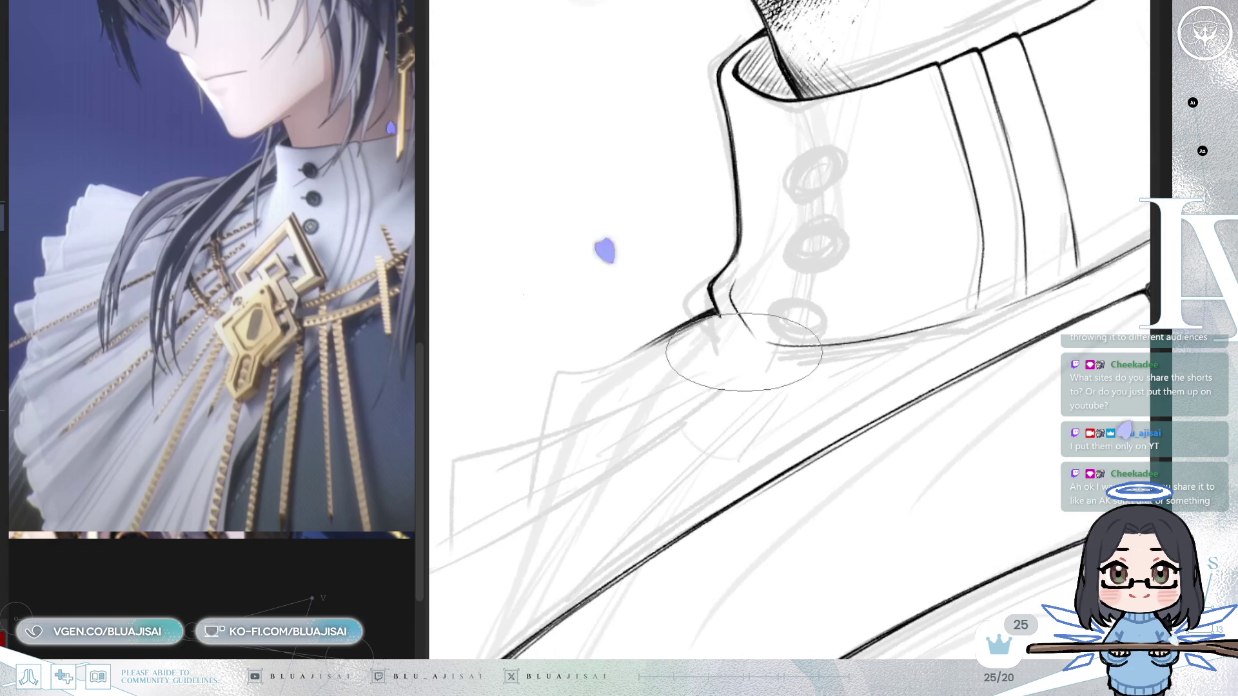
key(h)
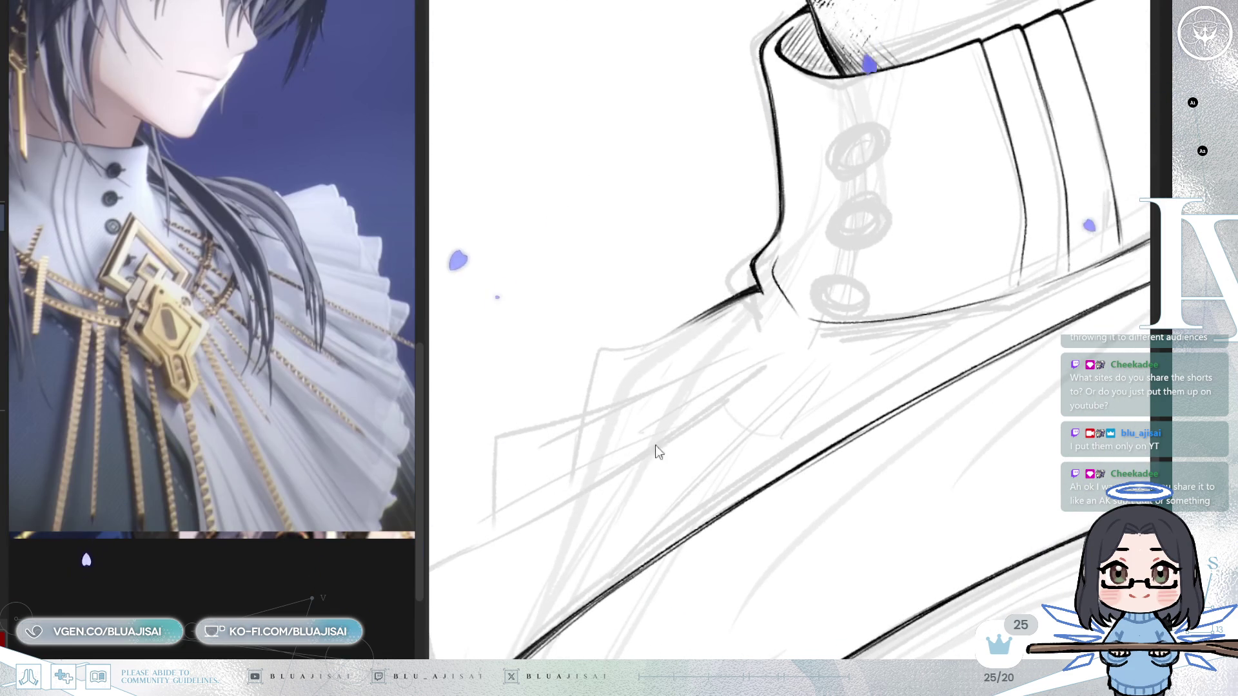
key(h)
scroll(870, 377, down, 2)
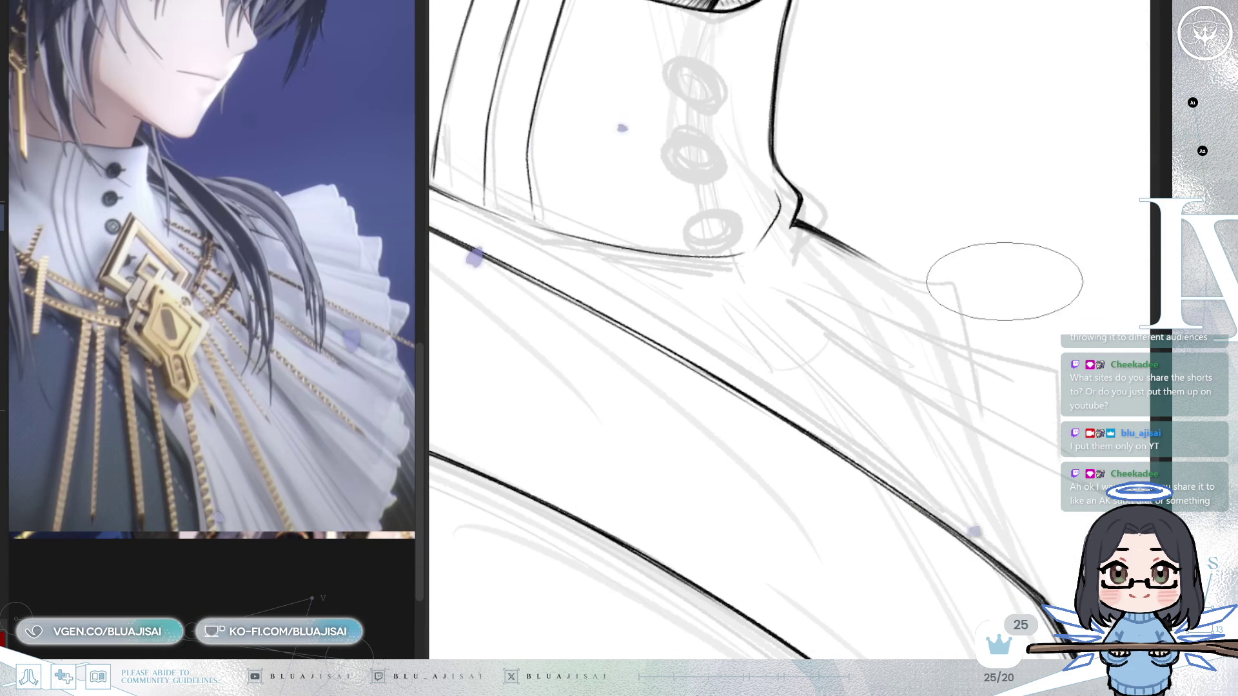
scroll(838, 258, down, 3)
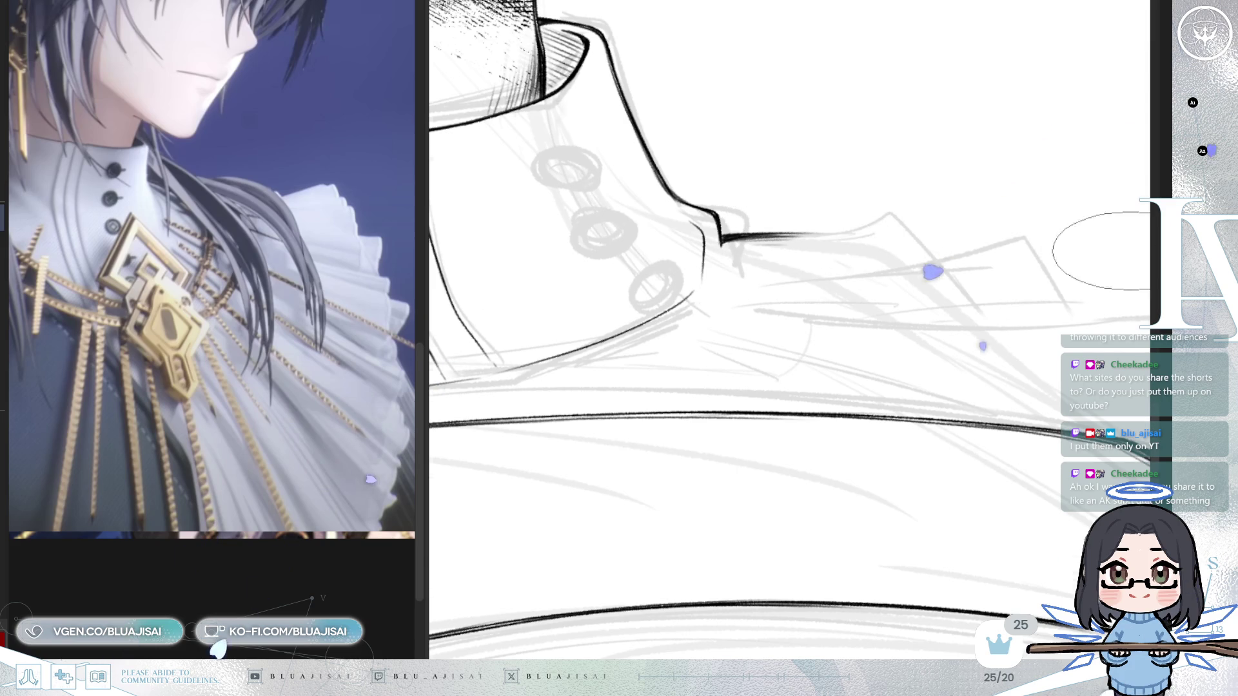
scroll(940, 263, up, 1)
drag(1004, 352, 940, 395)
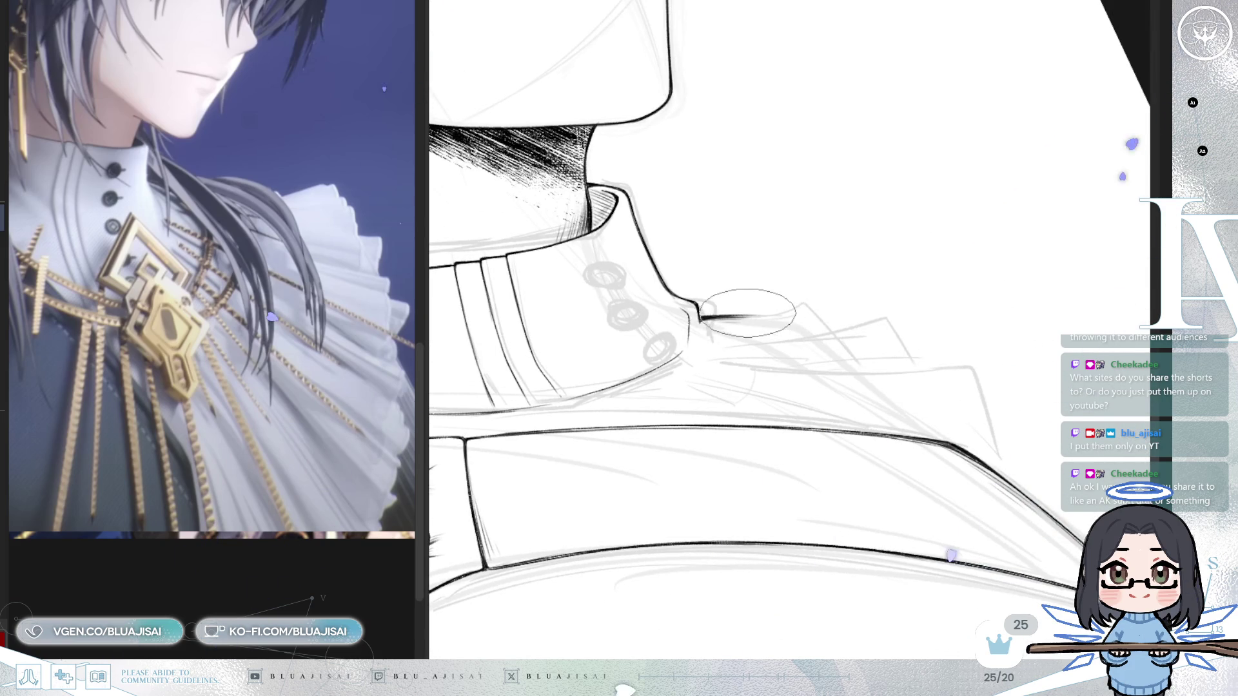
- Extend the inked collar-base line to the right and check it in a mirrored view
drag(742, 314, 796, 303)
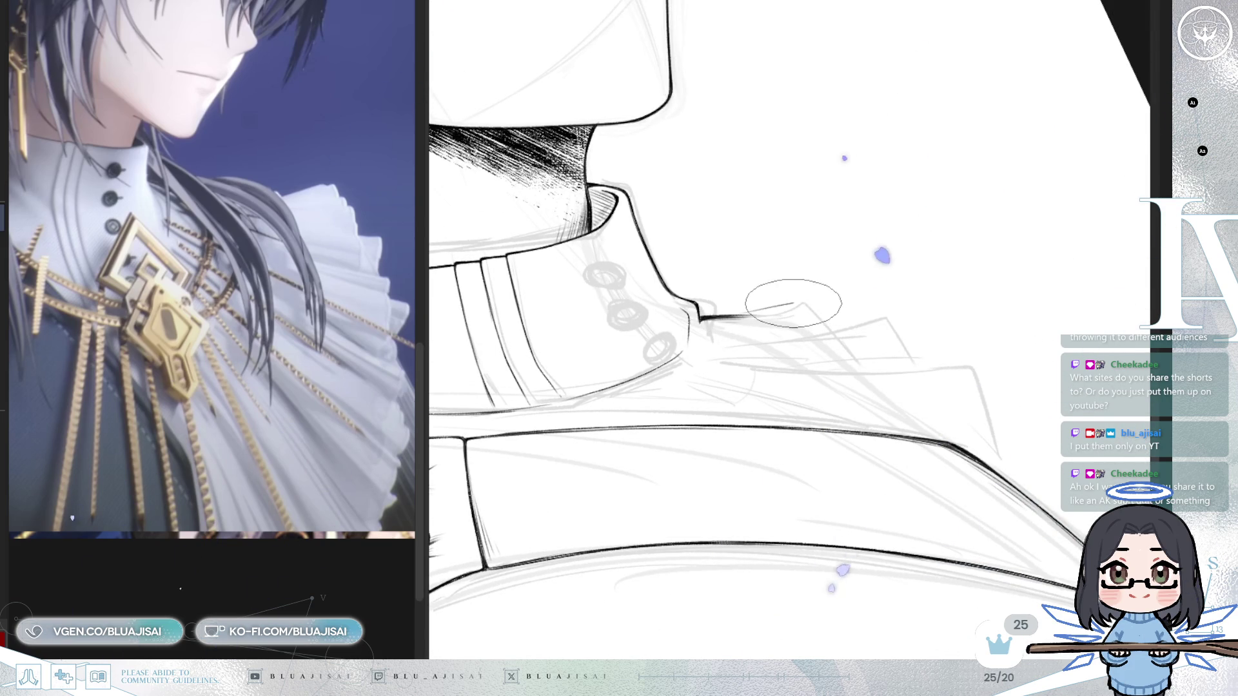
key(h)
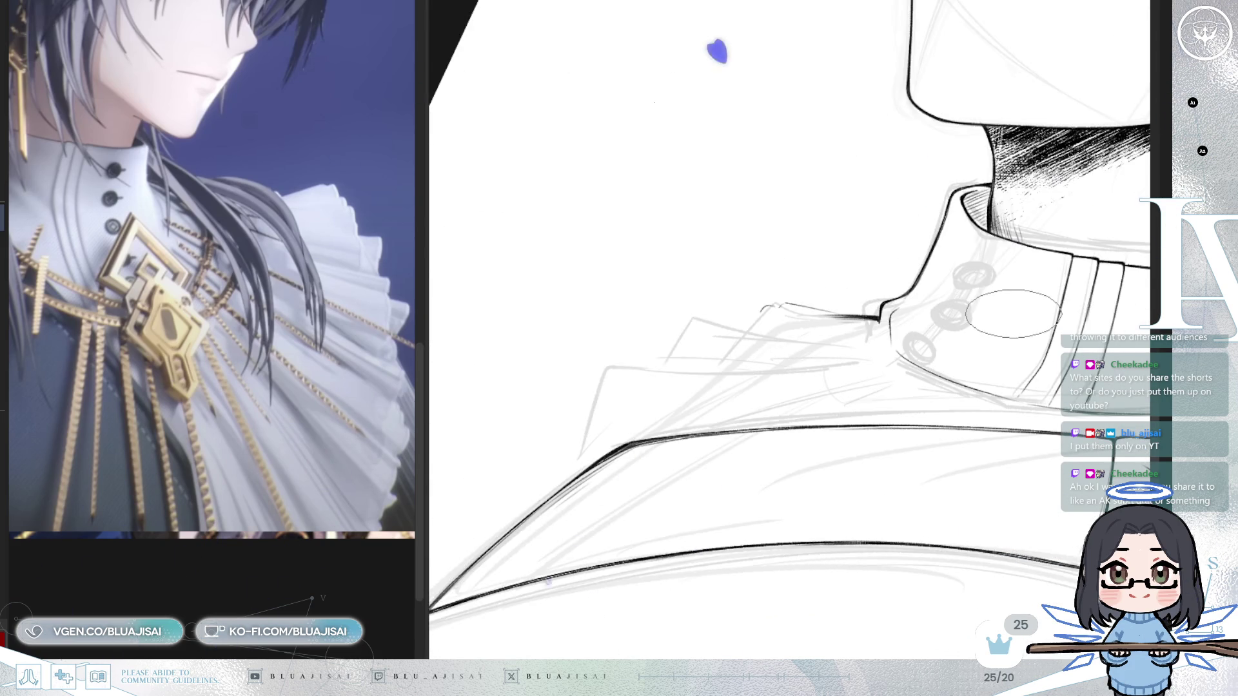
key(h)
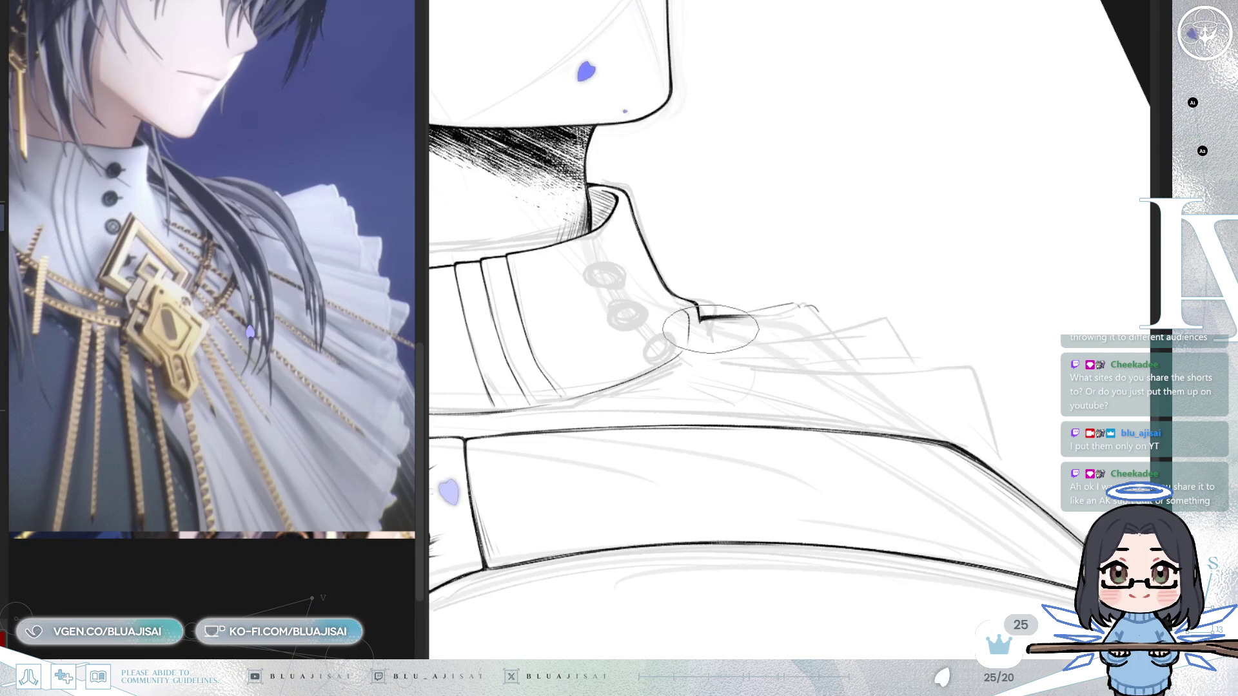
- Sketch the jagged ruffle edge rising from the collar to a peak and descending
key(Delete)
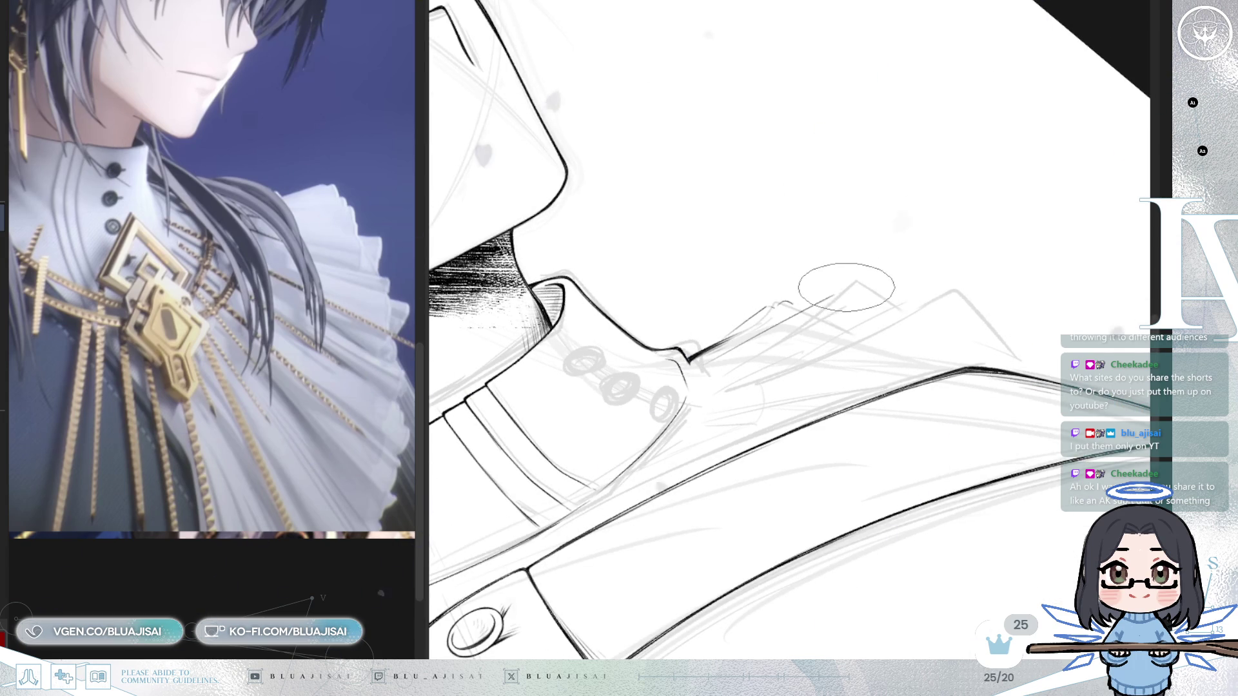
drag(850, 288, 919, 304)
drag(709, 386, 919, 304)
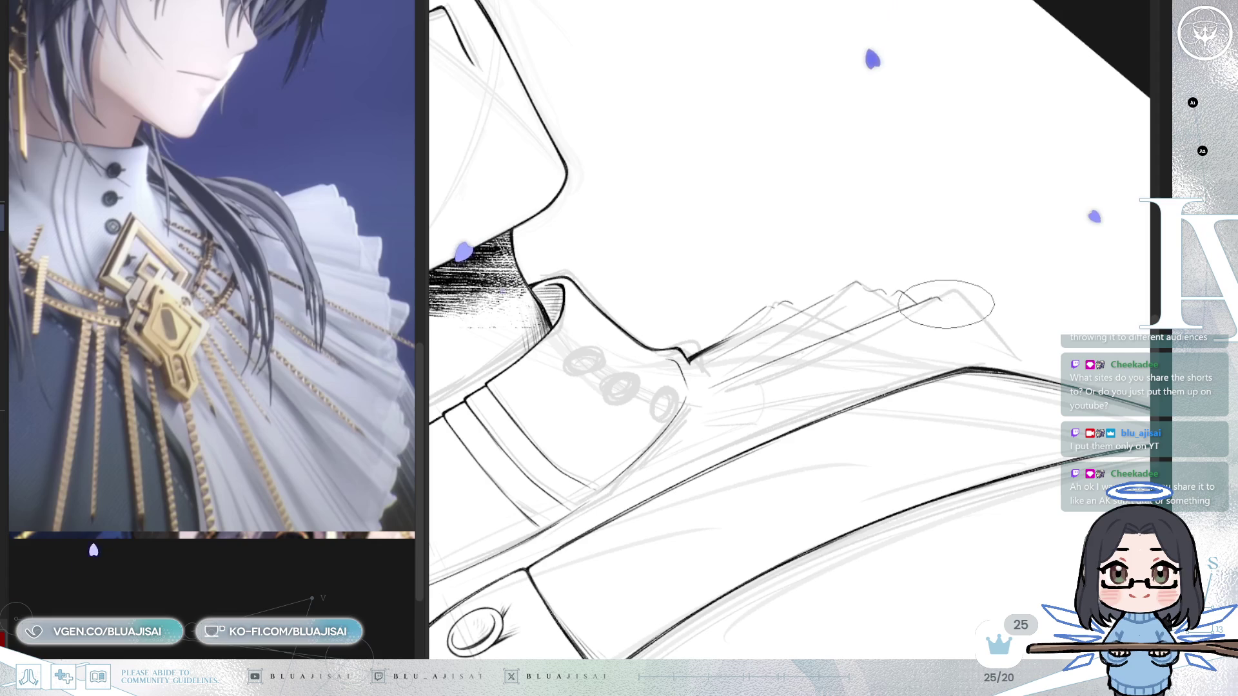
drag(969, 297, 987, 320)
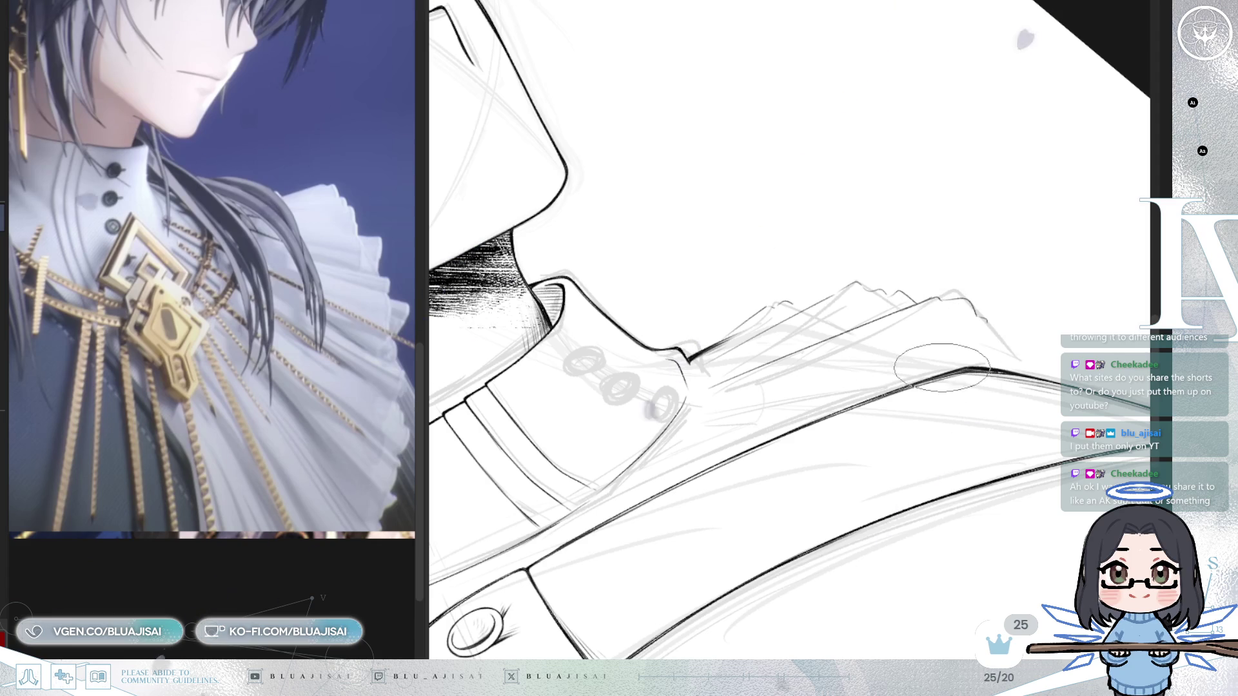
drag(866, 390, 675, 417)
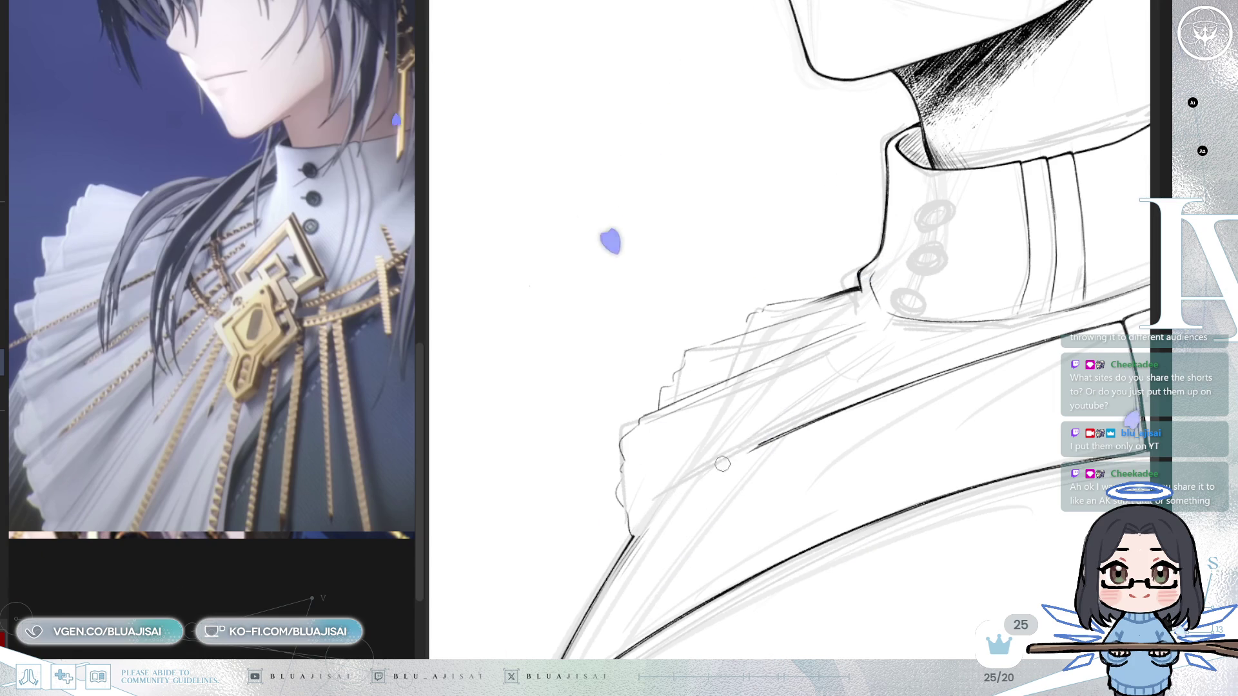
- Sketch two longer ruffle lines running down the cape's front edge
drag(857, 345, 677, 492)
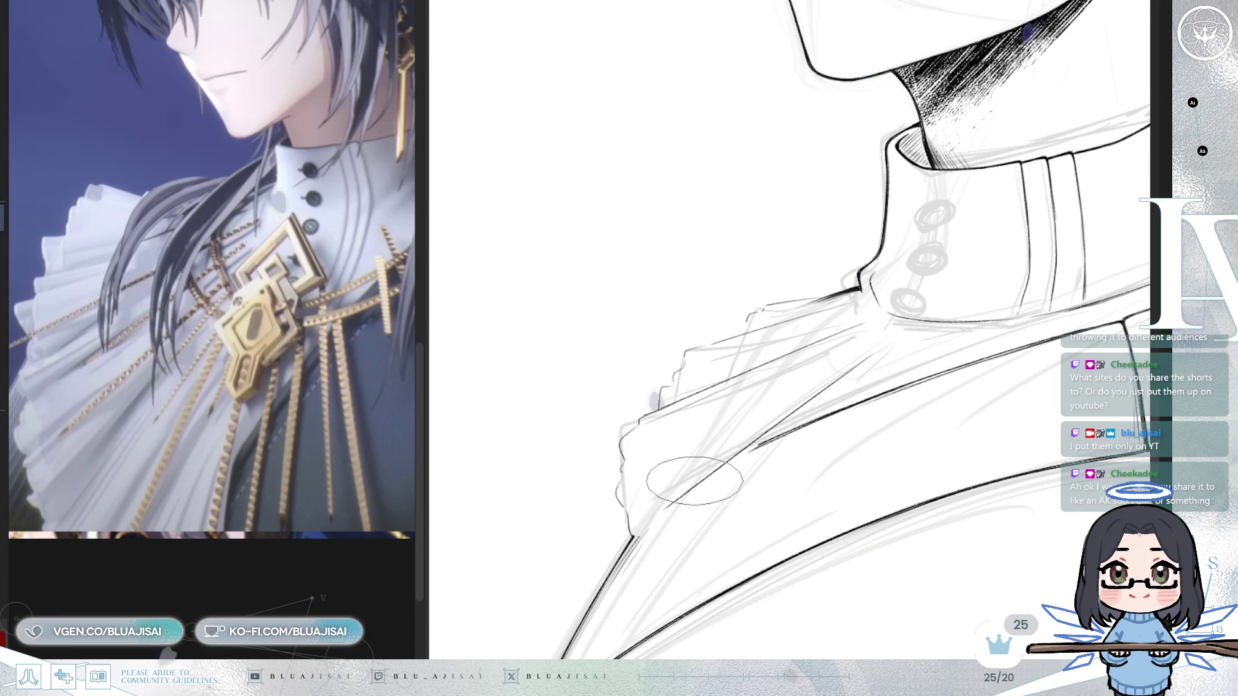
drag(857, 346, 640, 534)
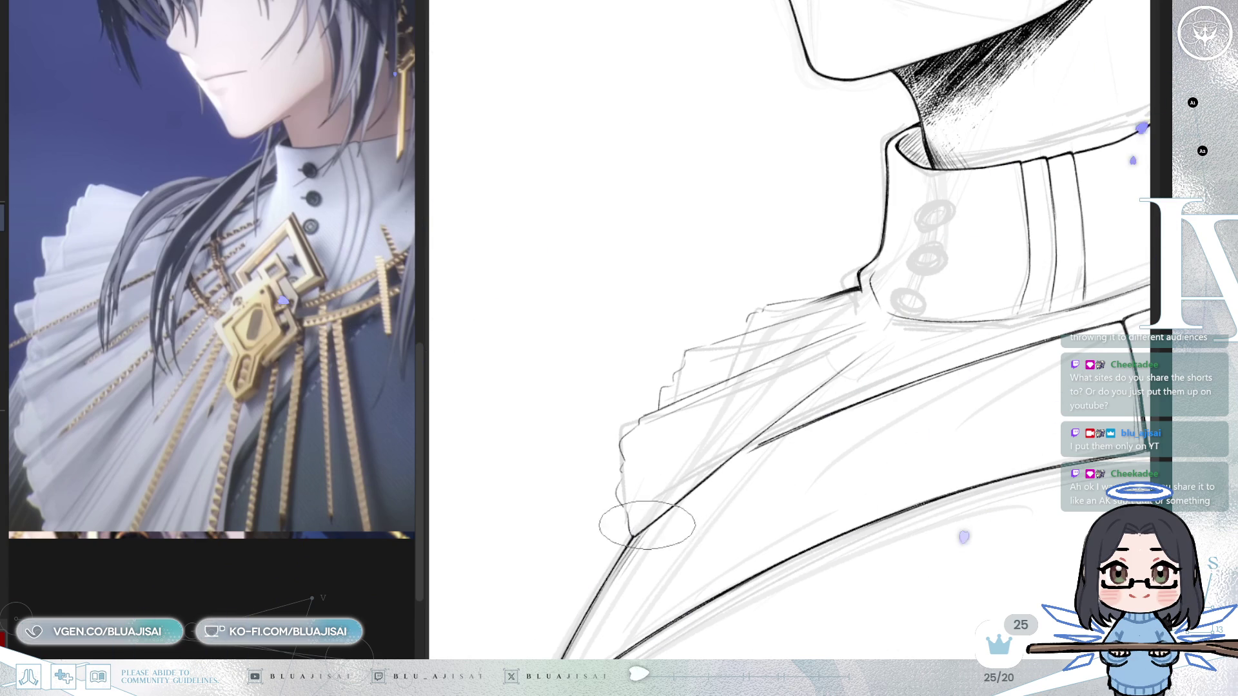
mouse_move(763, 434)
mouse_down()
mouse_move(802, 484)
mouse_move(771, 456)
mouse_up()
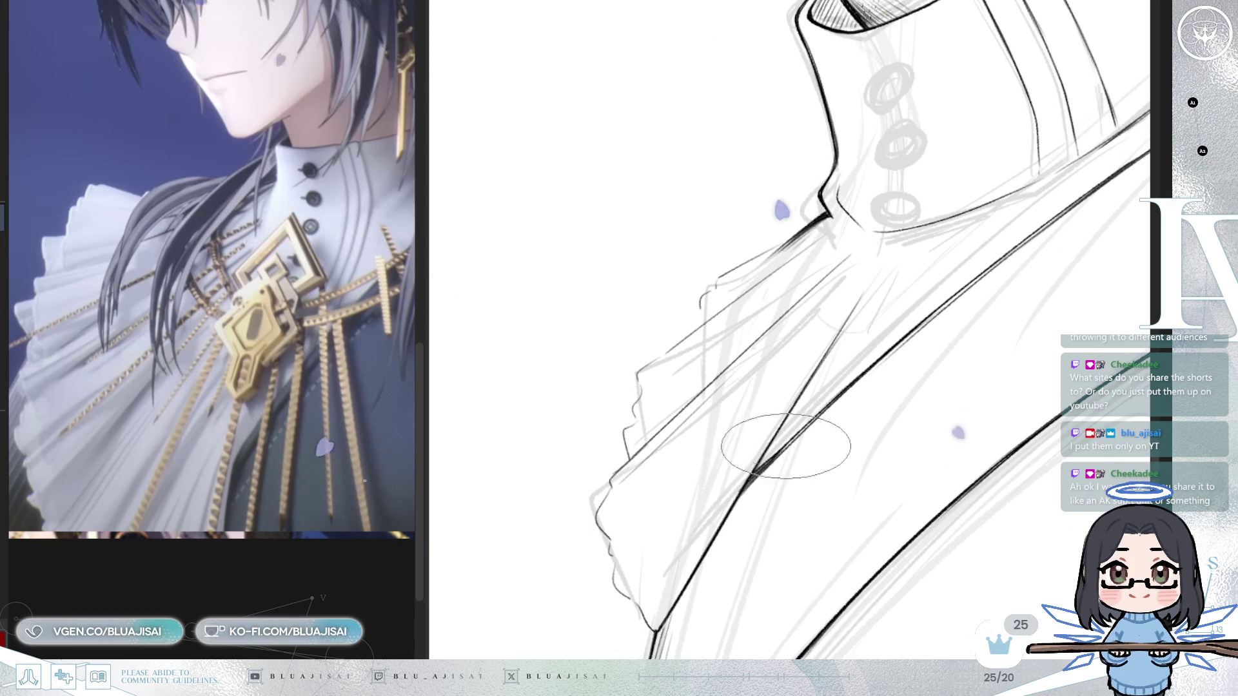
drag(780, 456, 766, 474)
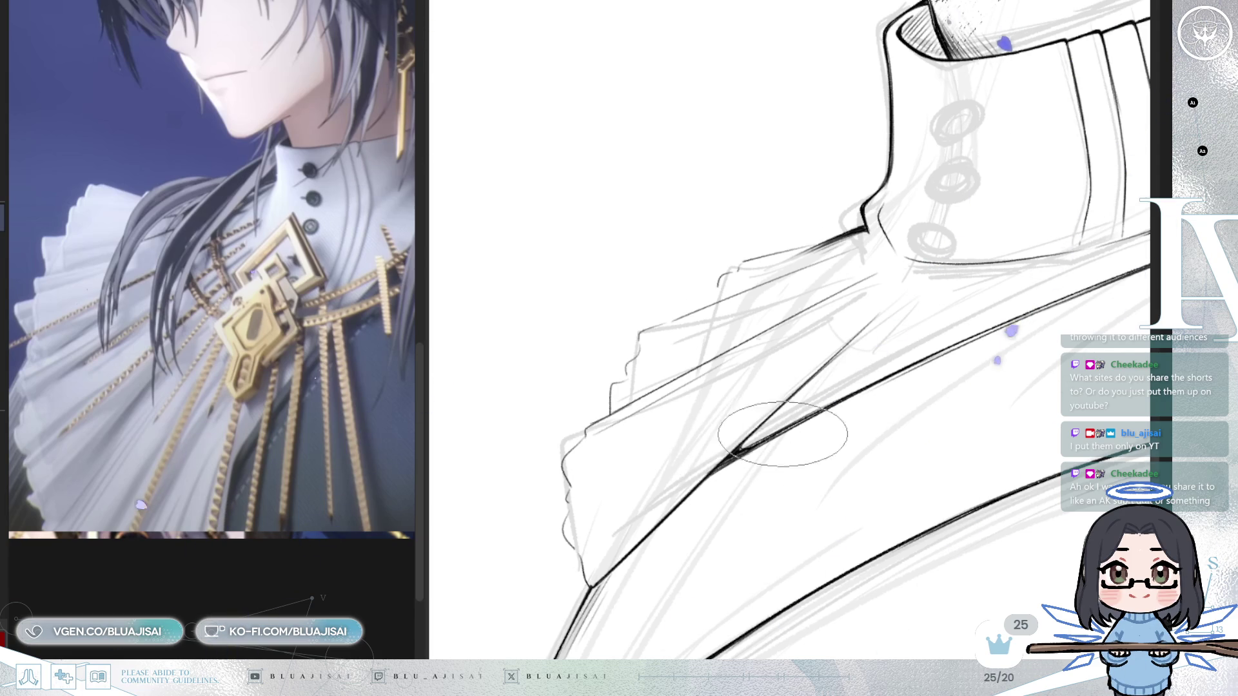
- Zoom out and flip the view horizontally to check the whole collar
scroll(749, 452, down, 2)
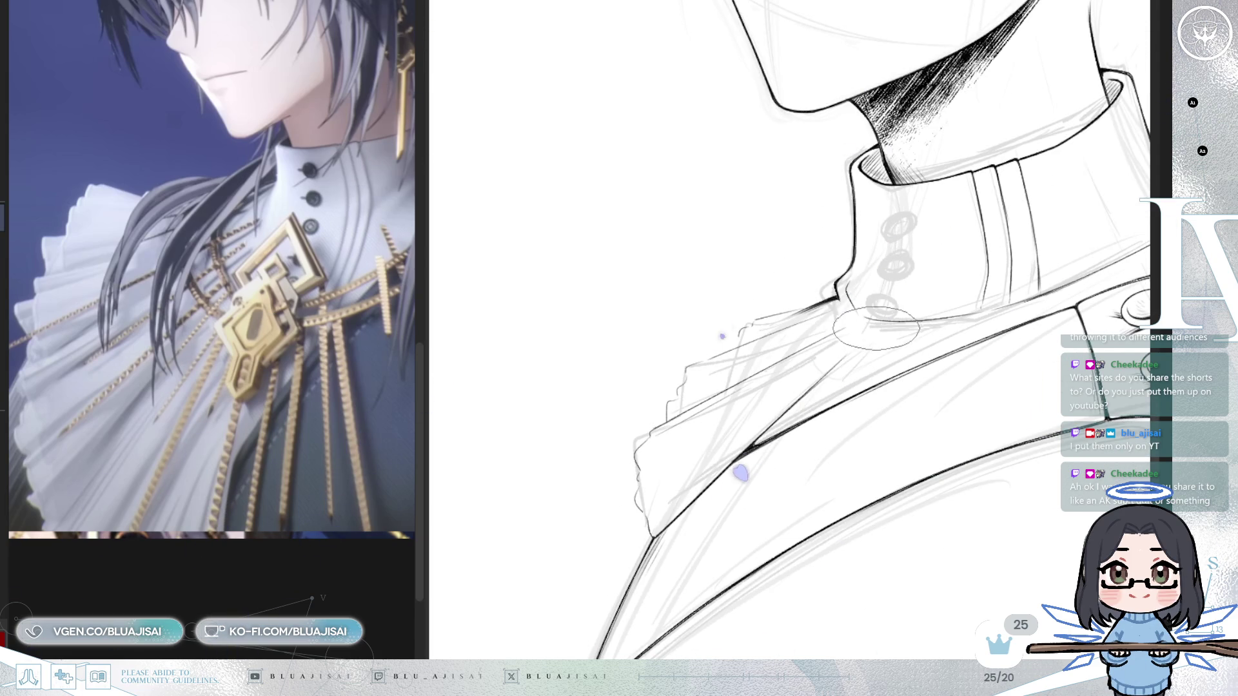
scroll(764, 432, down, 3)
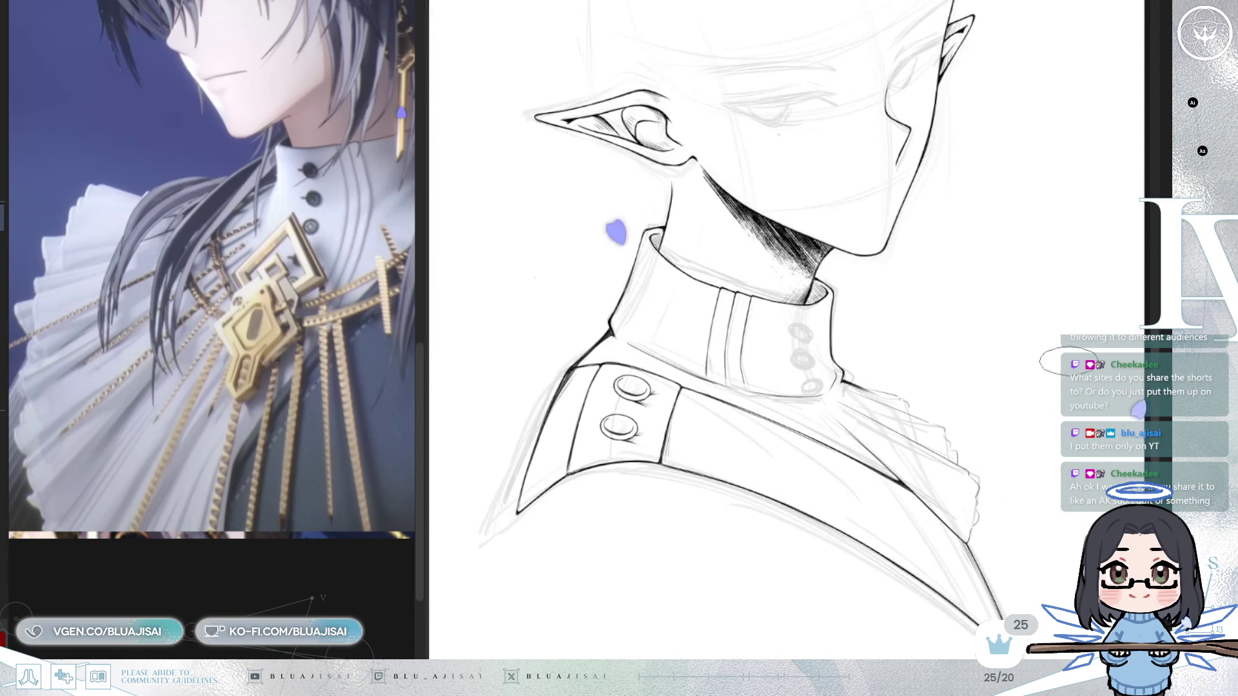
key(h)
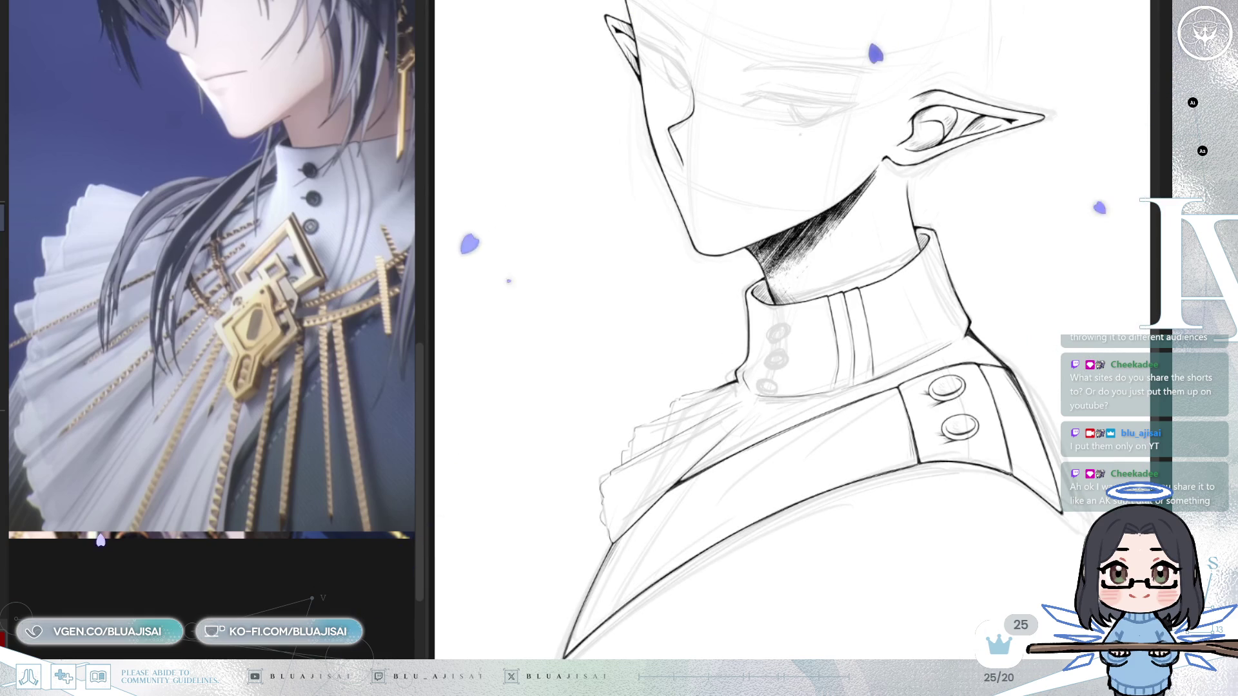
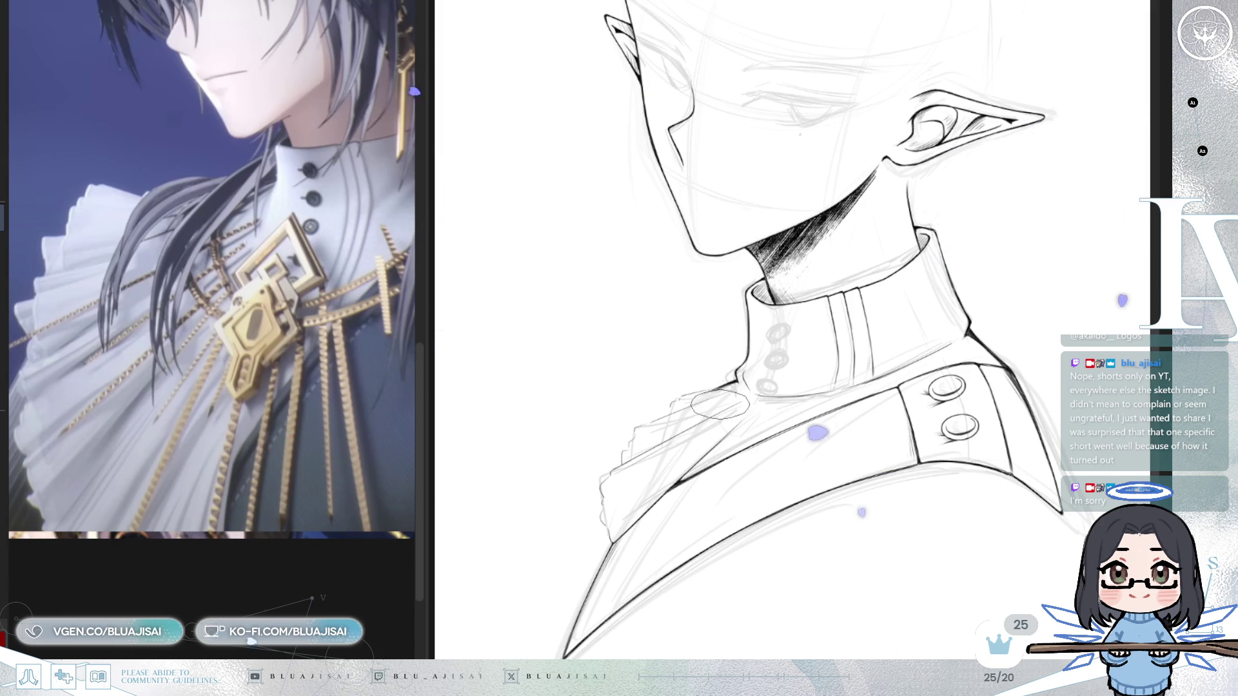
- Zoom in on the collar's lower notch, adjust the brush size, and tilt the view slightly counter-clockwise
scroll(705, 428, up, 3)
scroll(705, 427, up, 3)
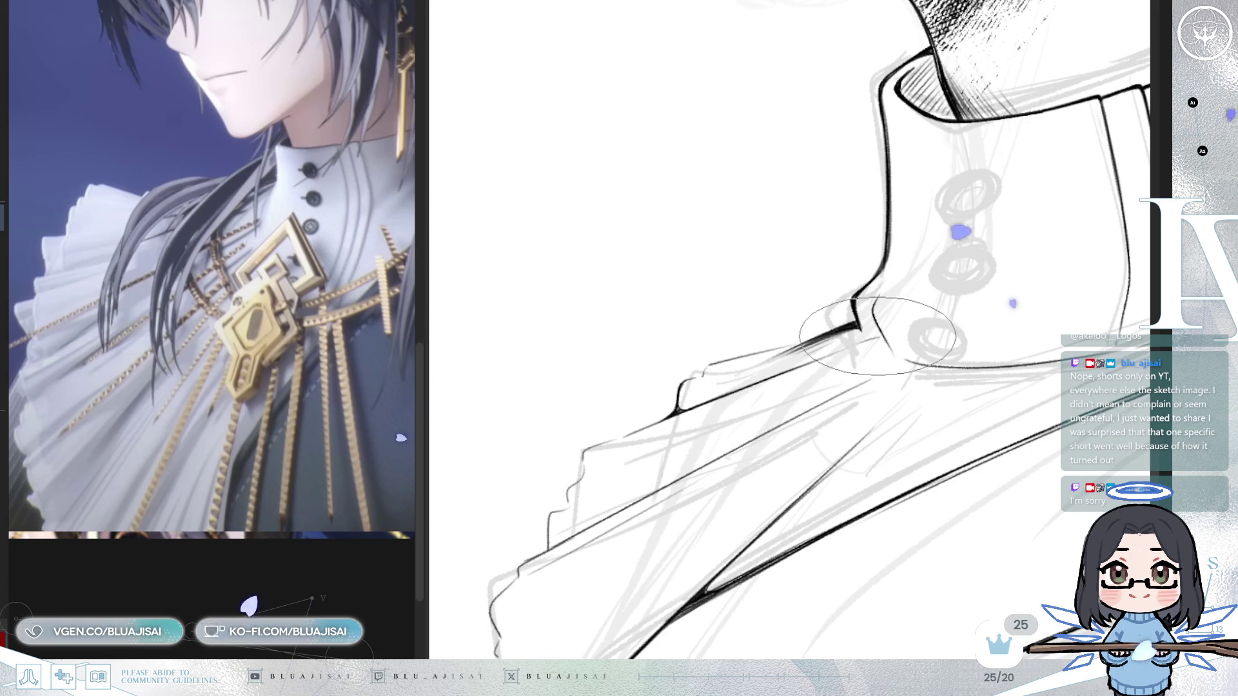
key(p)
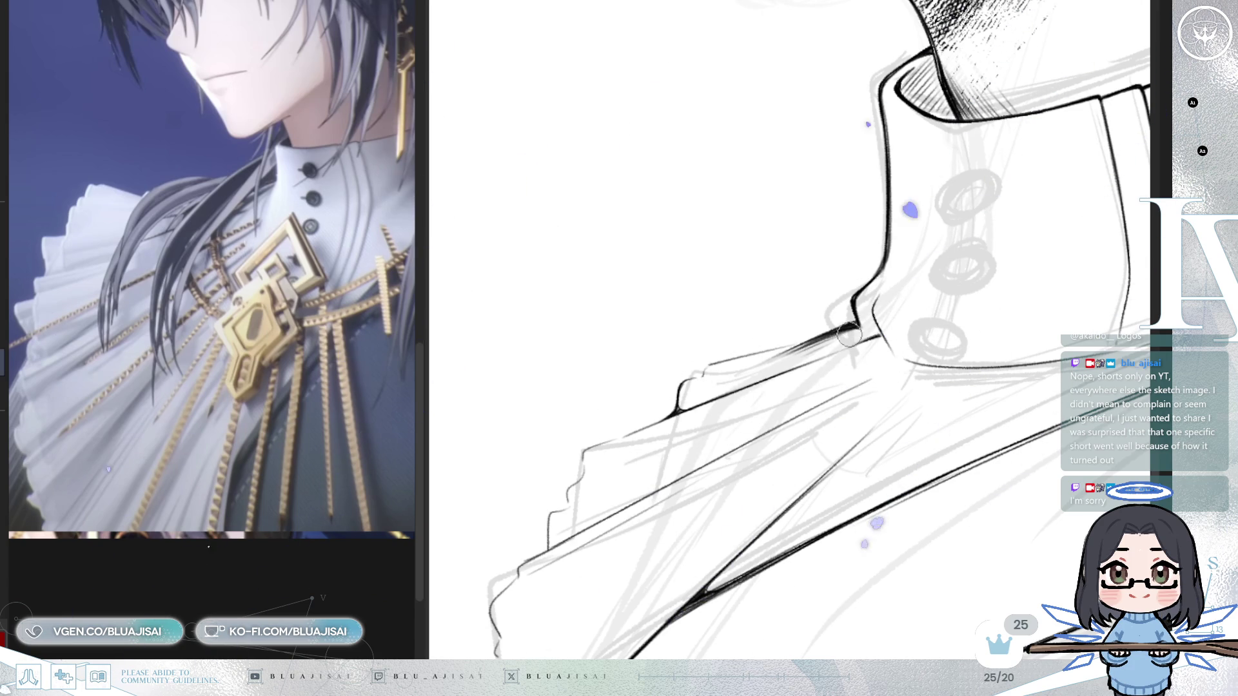
key(e)
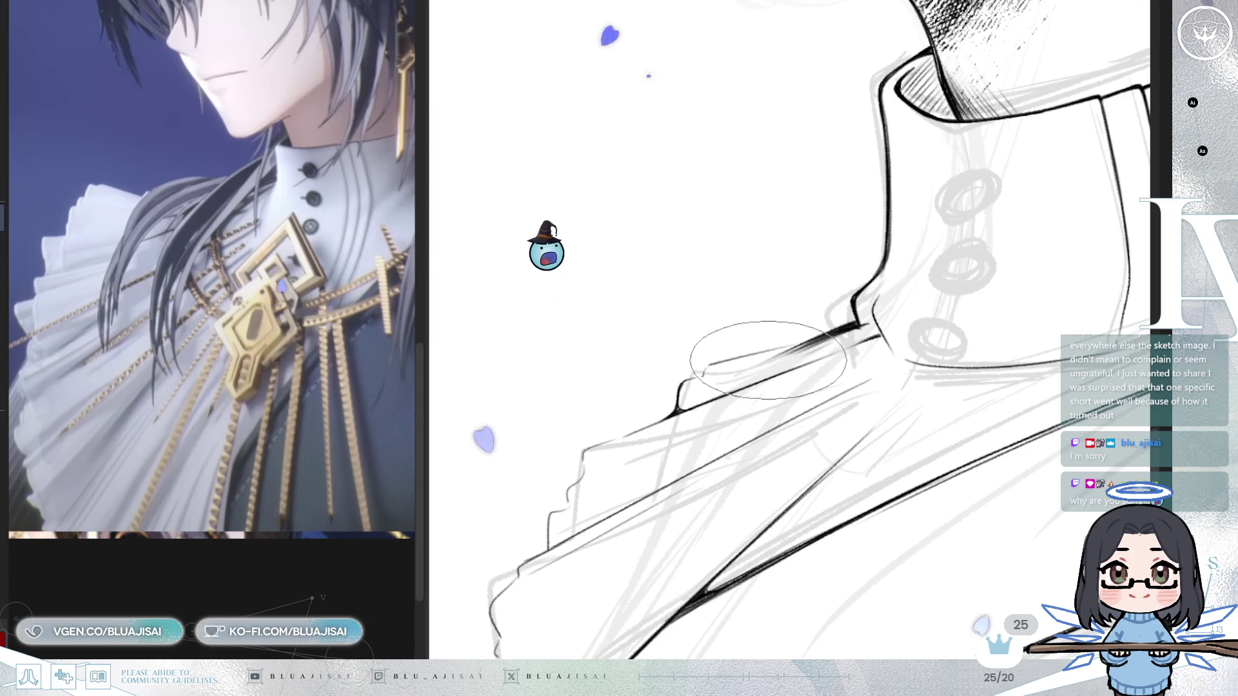
key(minus)
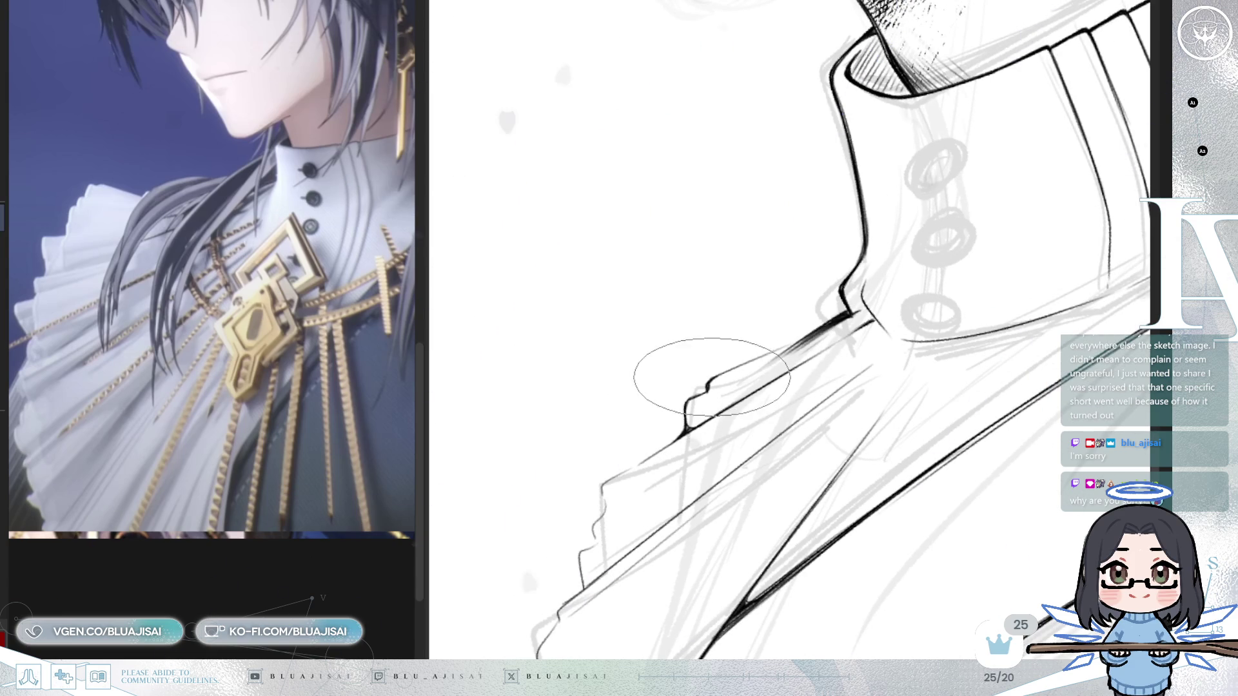
- Add soft grey strokes at the collar notch, then ink a line from the notch up the shoulder contour
mouse_move(693, 397)
mouse_down()
mouse_move(729, 364)
mouse_move(741, 376)
mouse_up()
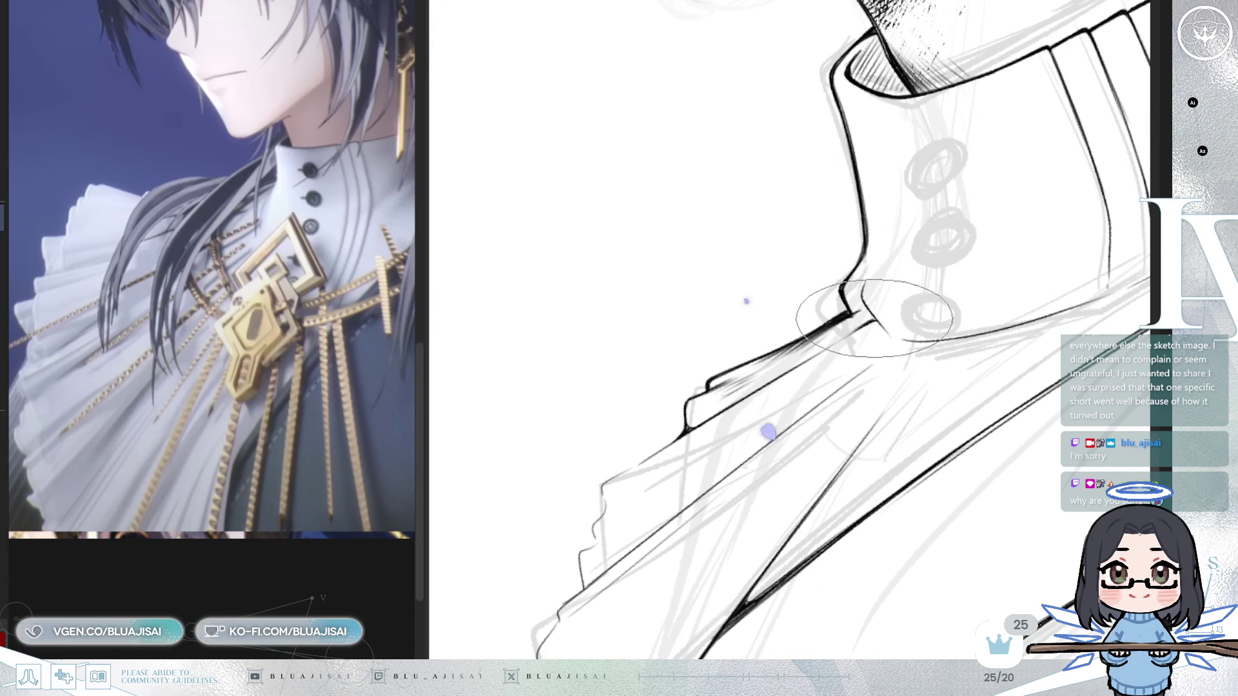
scroll(727, 434, down, 2)
key(bracketleft)
key(bracketleft)
key(bracketleft)
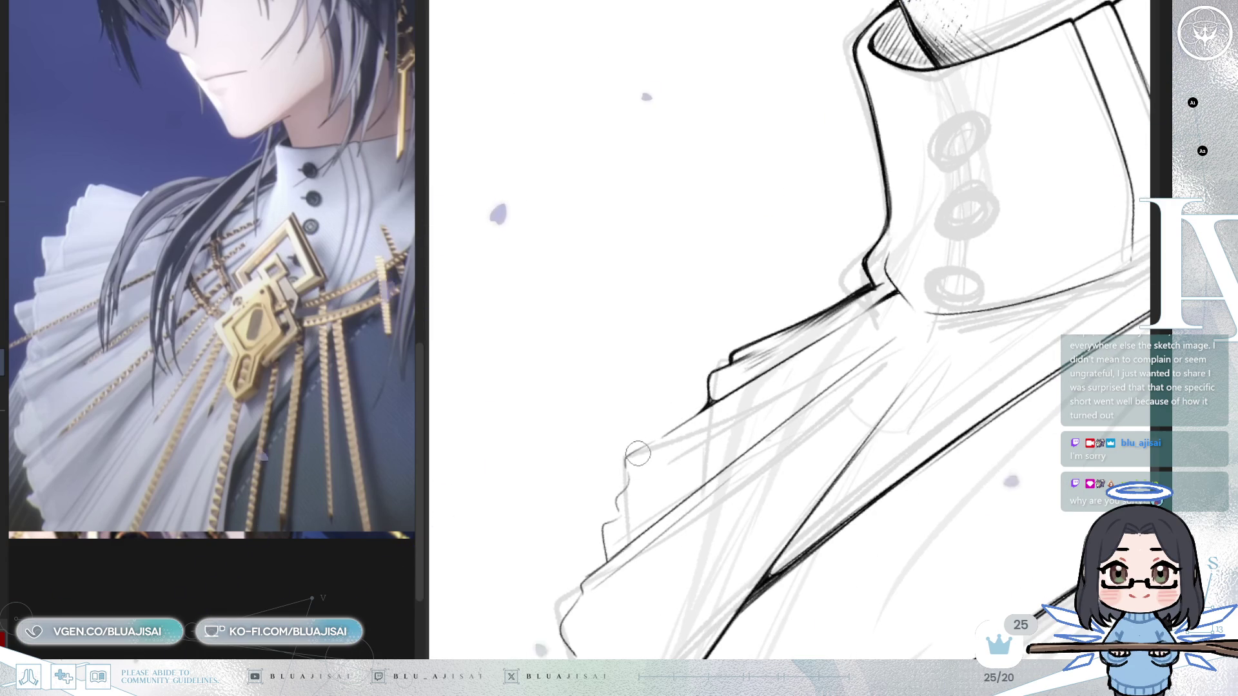
key(bracketright)
key(bracketright)
key(bracketright)
mouse_move(629, 457)
mouse_down()
mouse_move(663, 420)
mouse_move(711, 407)
mouse_move(674, 424)
mouse_up()
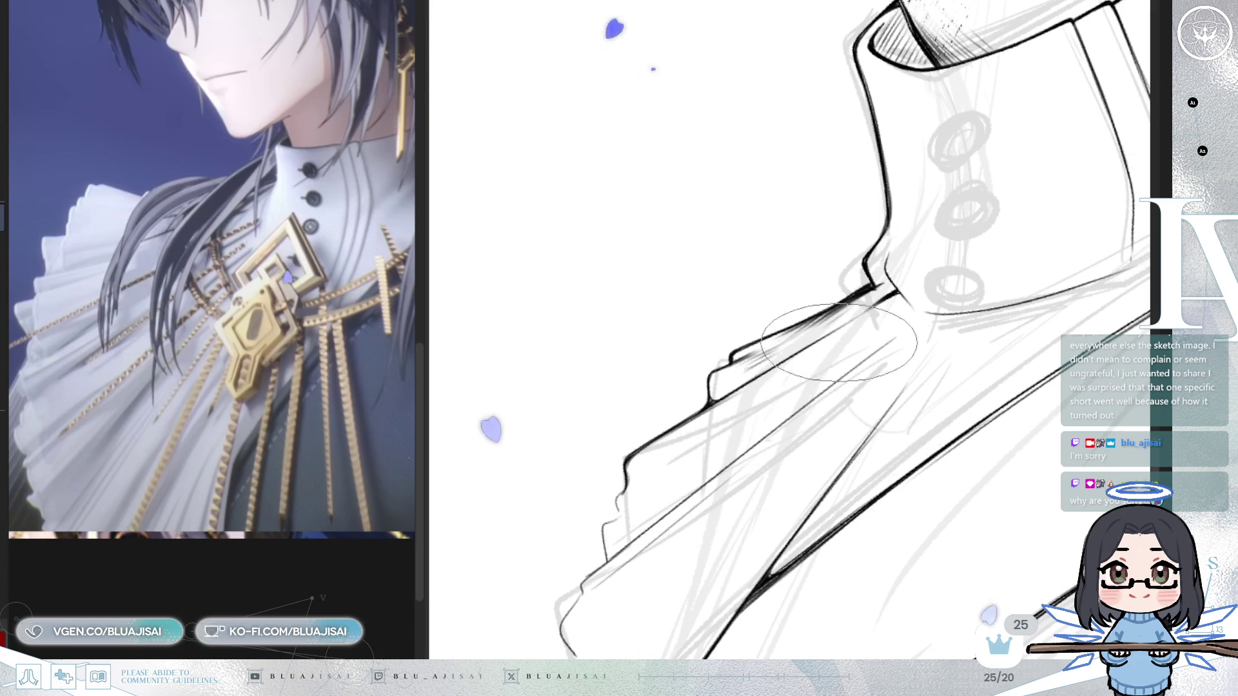
drag(896, 309, 858, 374)
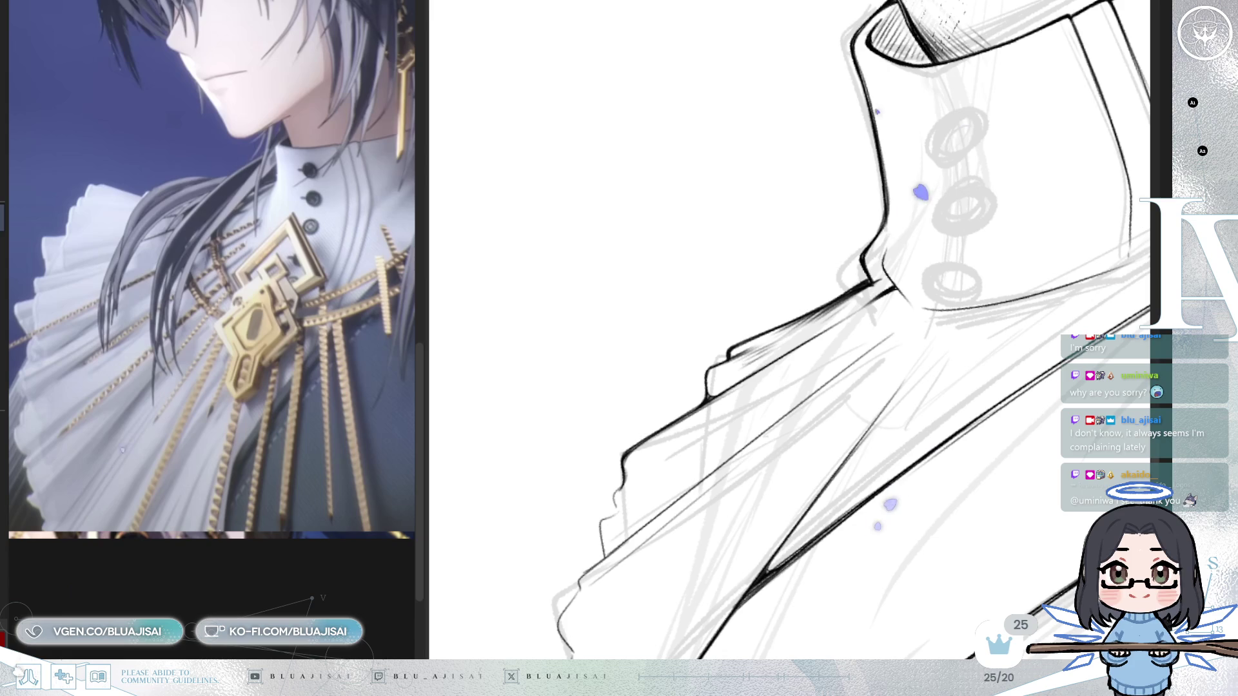
drag(779, 463, 704, 414)
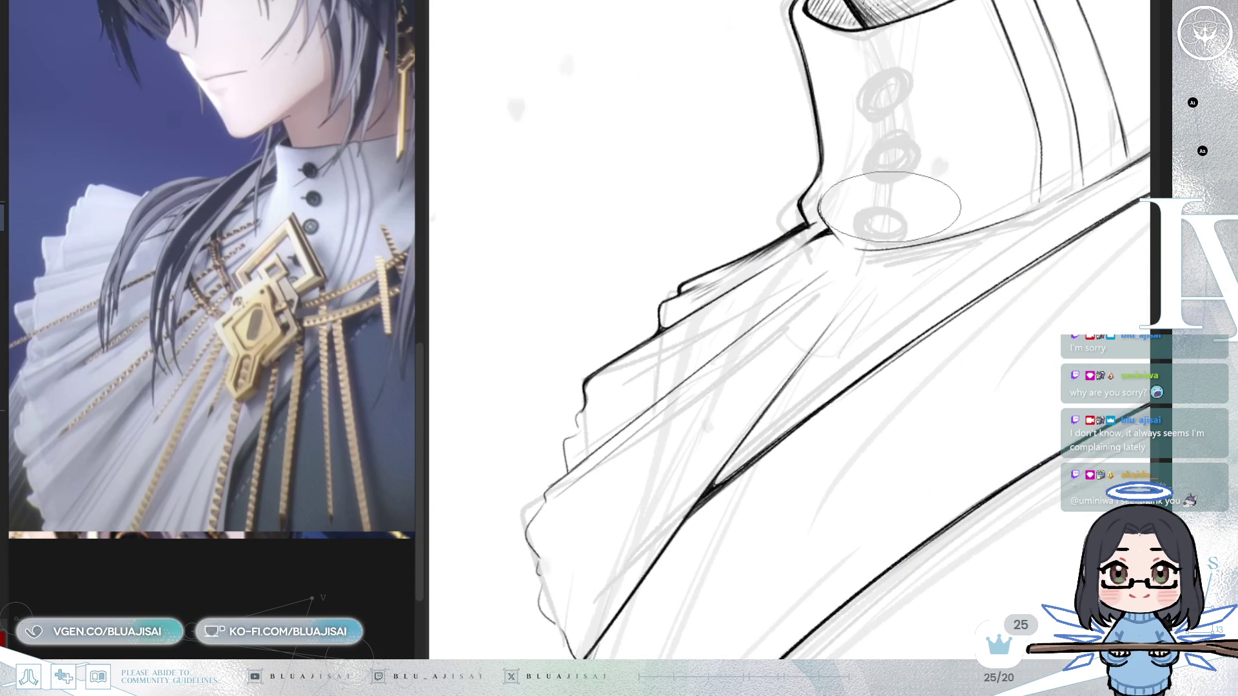
- Draw thin diagonal fold lines on the ruffle below the collar and a thin line at the collar's base
key(End)
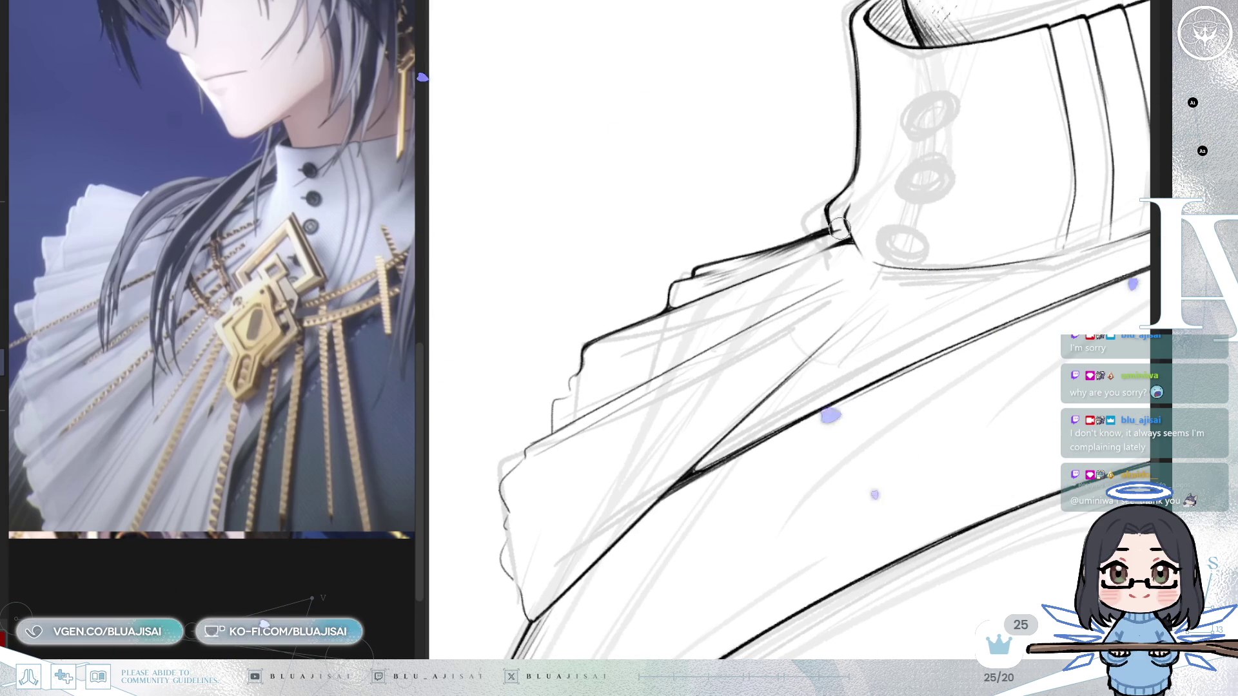
drag(805, 407, 767, 347)
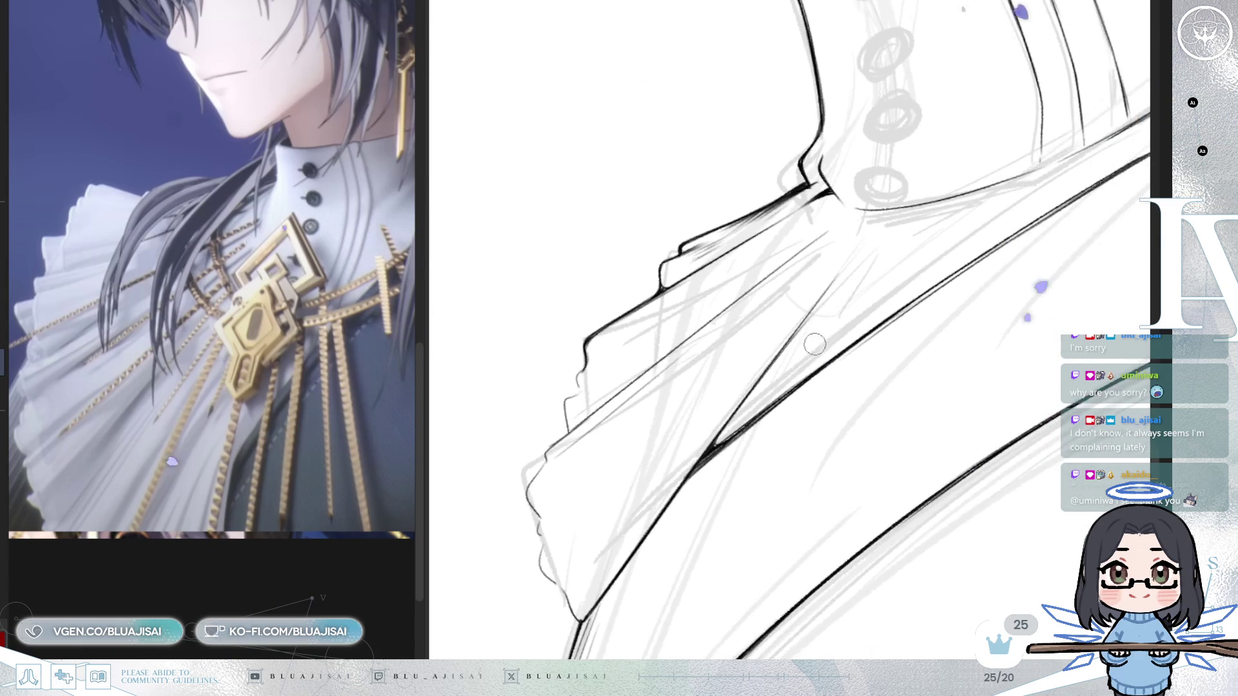
key(Delete)
drag(762, 290, 804, 327)
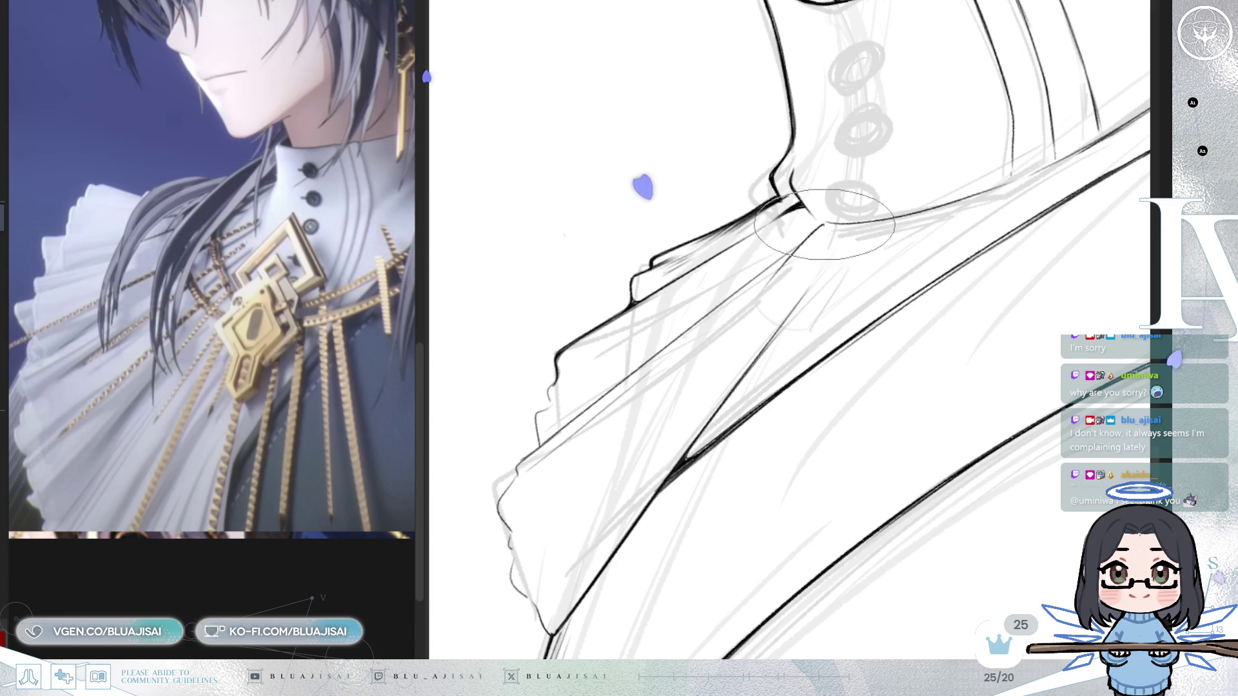
drag(520, 551, 718, 342)
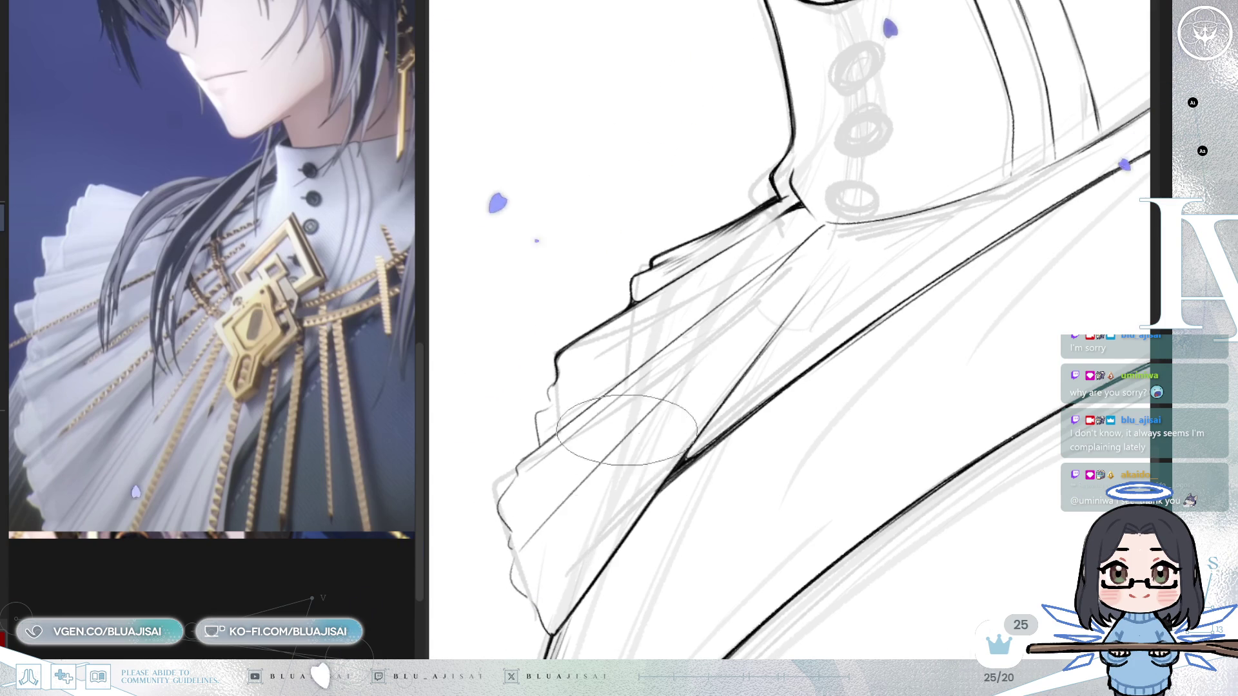
drag(512, 539, 764, 294)
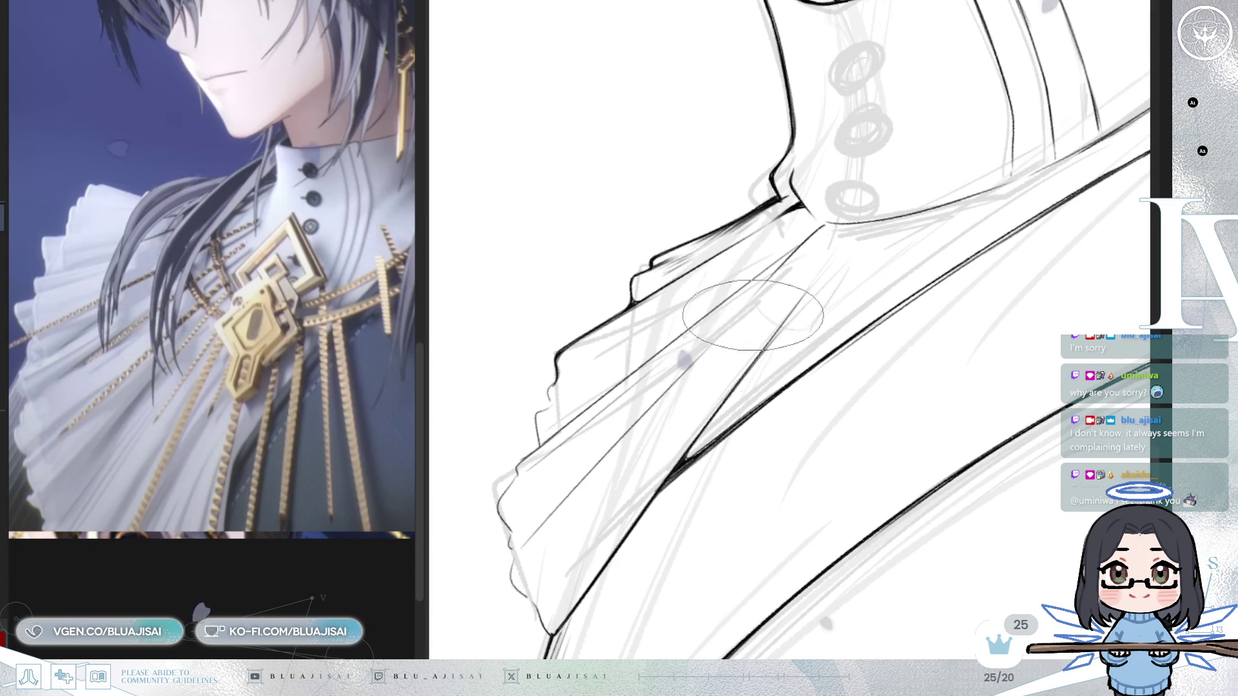
drag(839, 231, 761, 304)
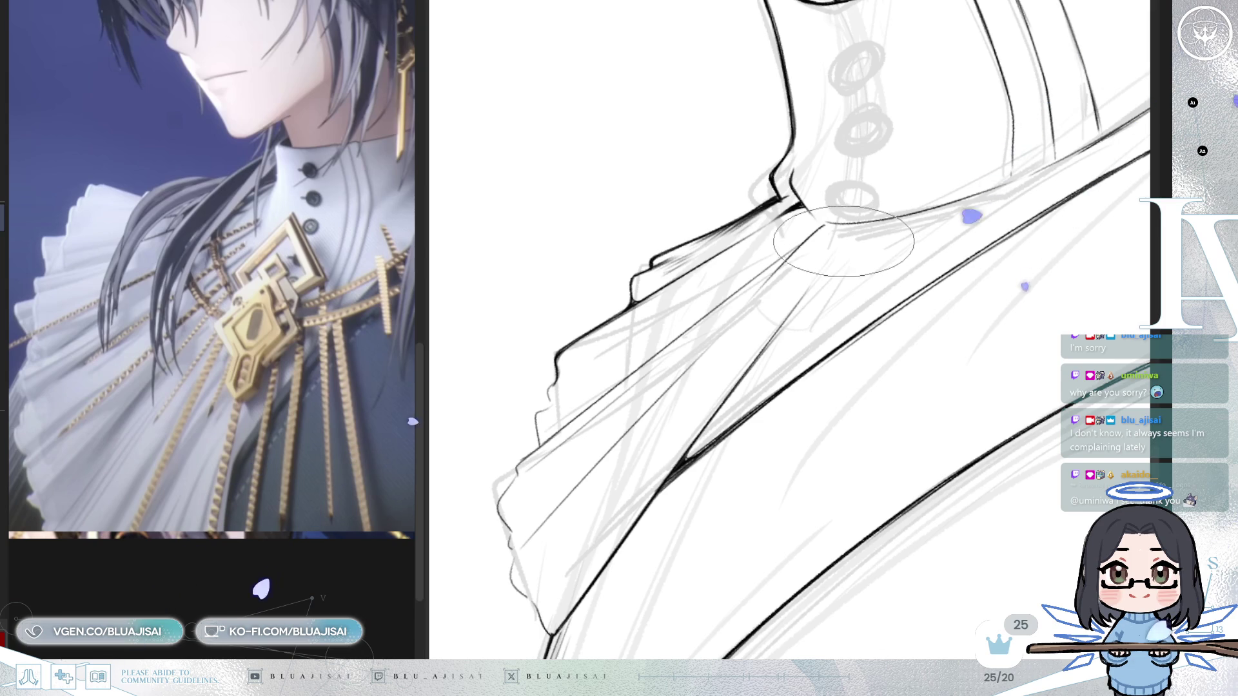
mouse_move(1013, 169)
mouse_down()
mouse_move(884, 263)
mouse_move(830, 348)
mouse_up()
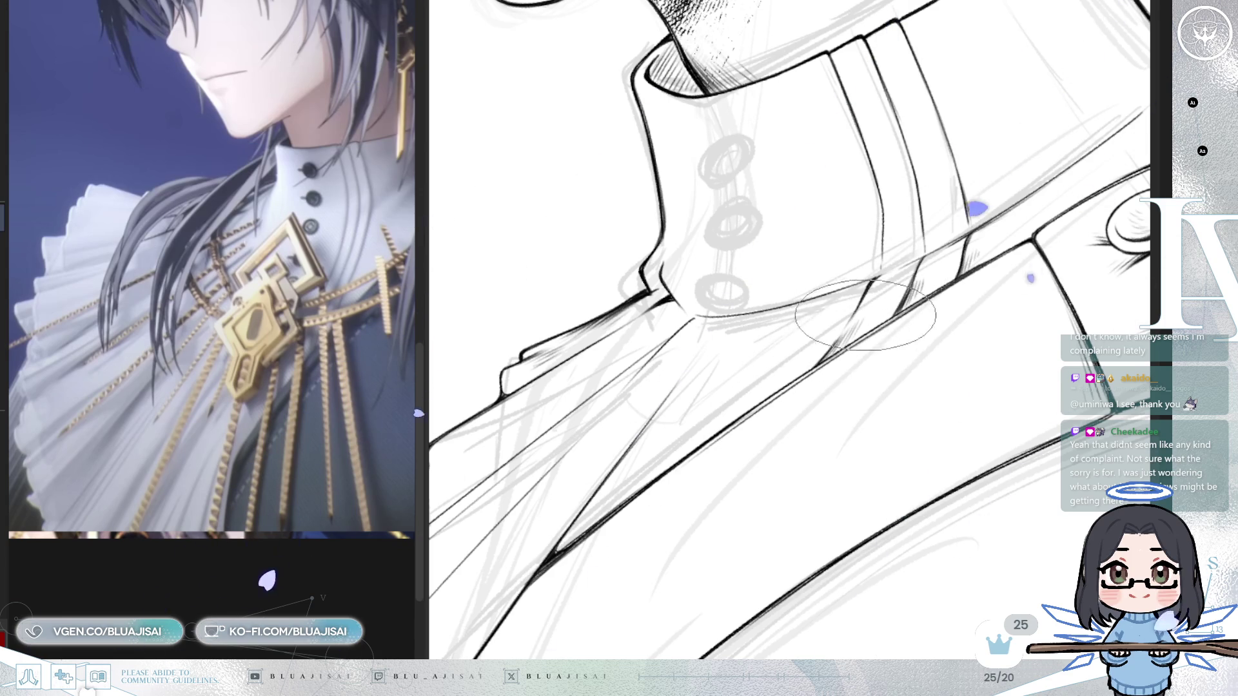
- Pan and rotate the canvas until the collar and the strap's two buttons fill the view
mouse_move(909, 247)
mouse_down()
mouse_move(883, 331)
mouse_move(870, 319)
mouse_up()
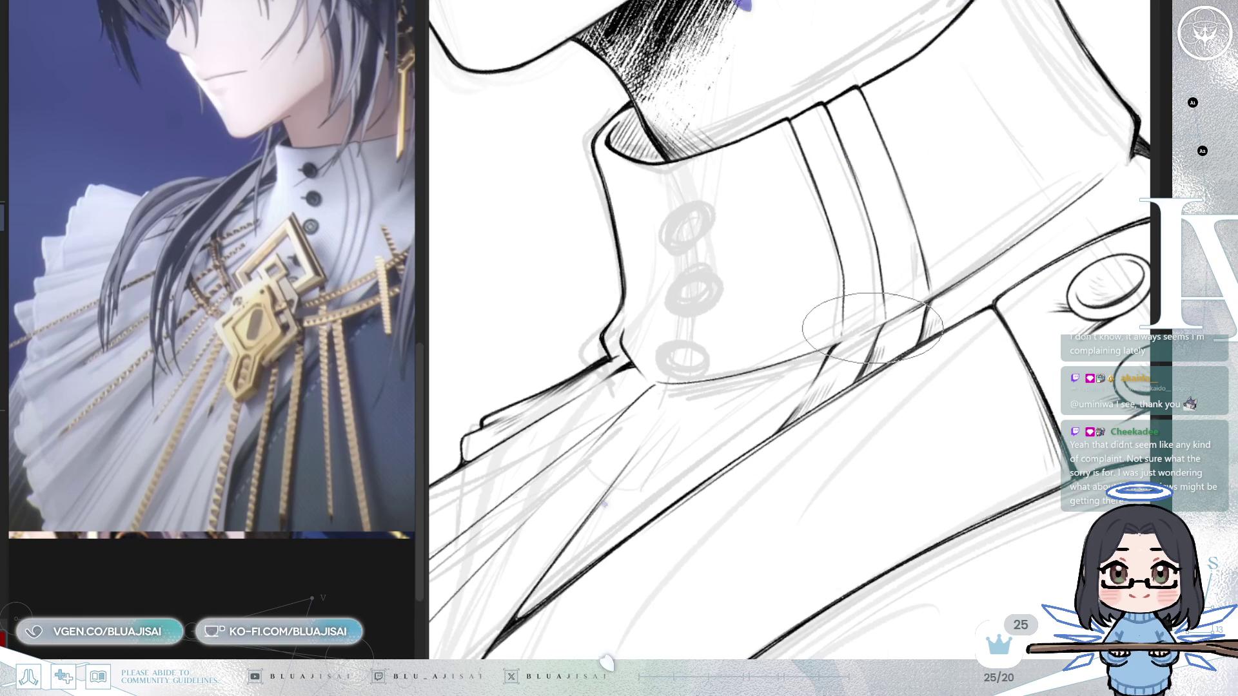
drag(879, 352, 866, 366)
drag(860, 316, 844, 336)
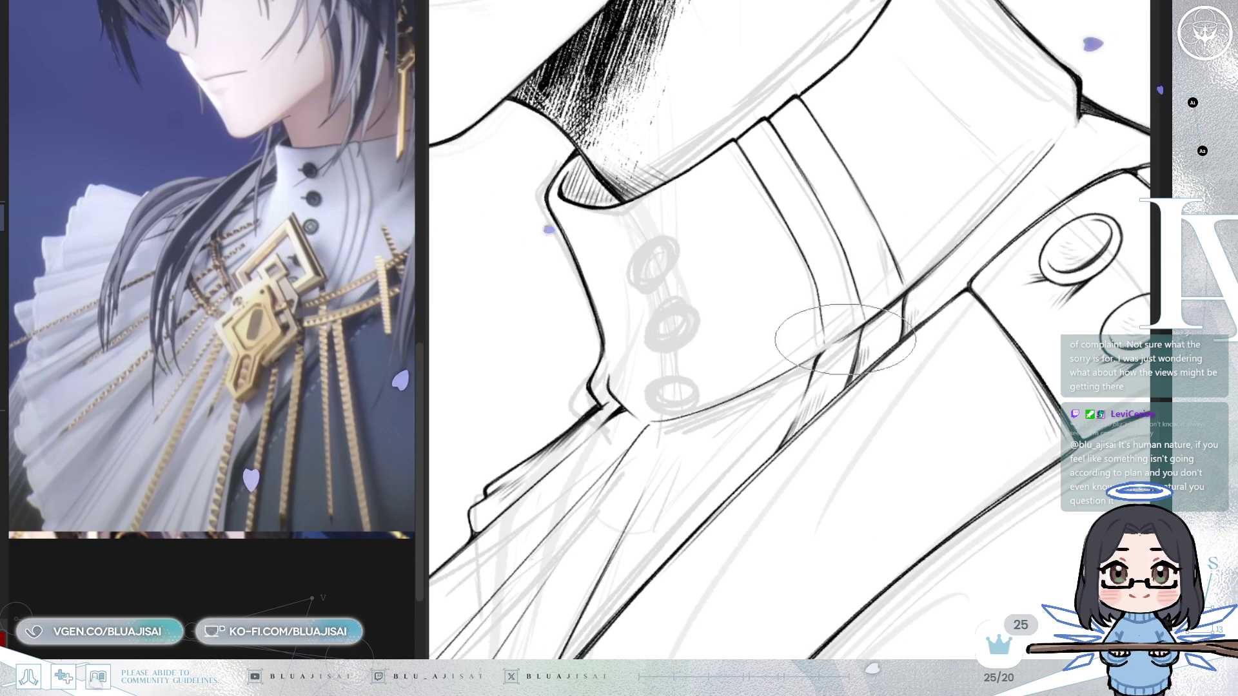
drag(884, 314, 828, 357)
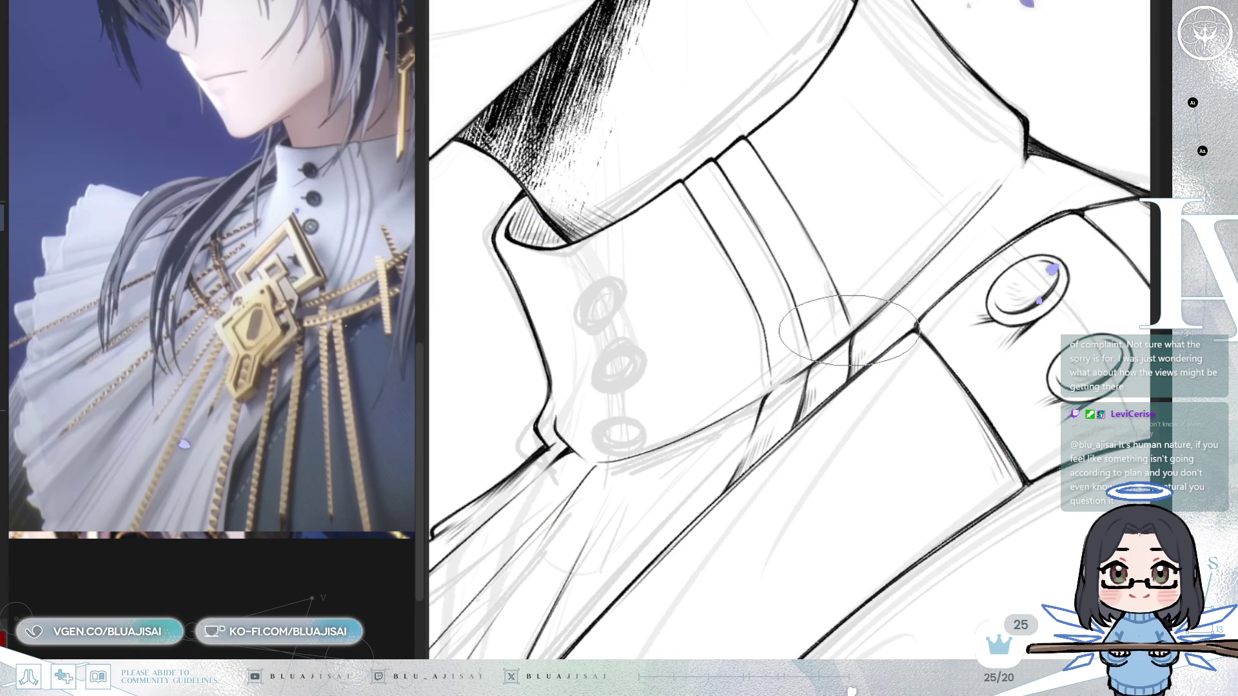
drag(852, 333, 825, 366)
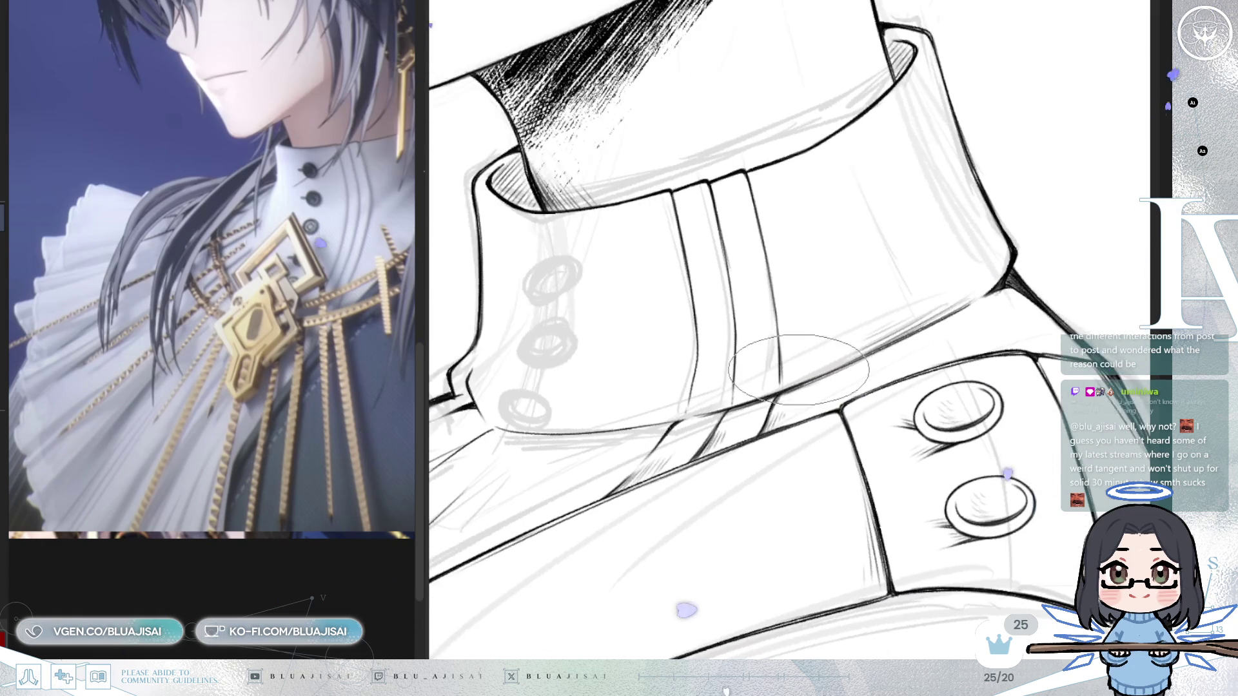
- Mirror the canvas view horizontally, then pan and rotate it so the collar sits level
key(h)
drag(780, 377, 796, 396)
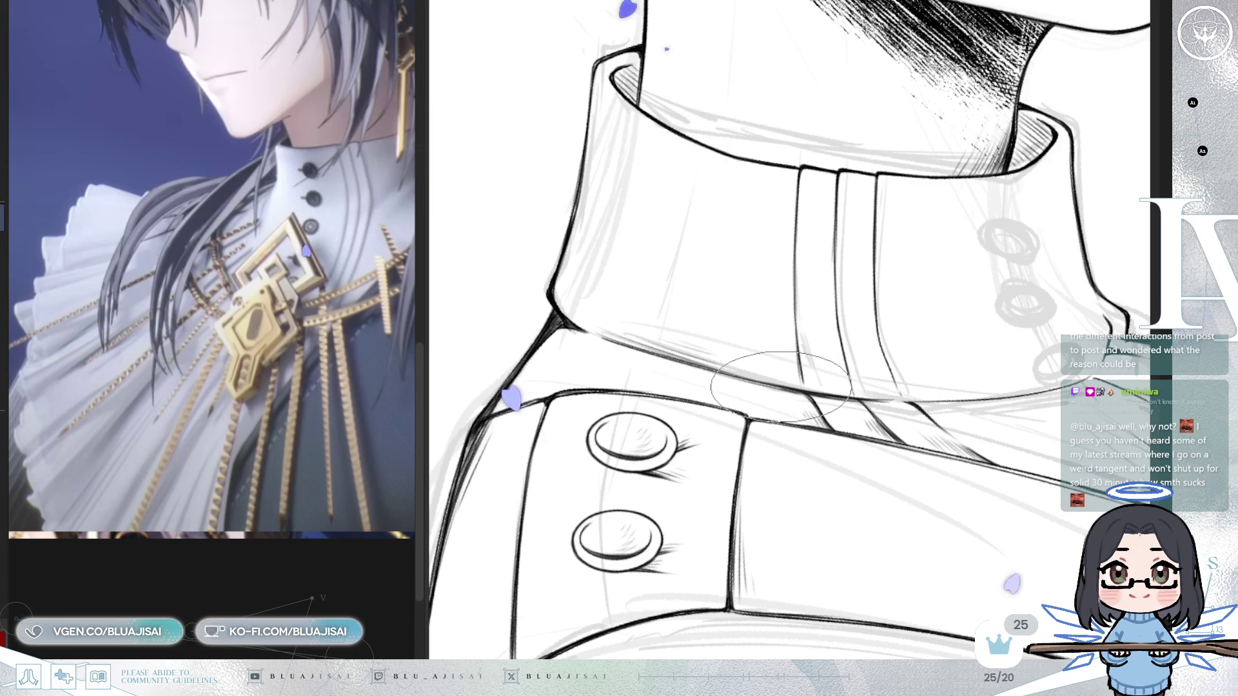
key(Delete)
mouse_move(782, 416)
mouse_down()
mouse_move(786, 396)
mouse_move(801, 411)
mouse_up()
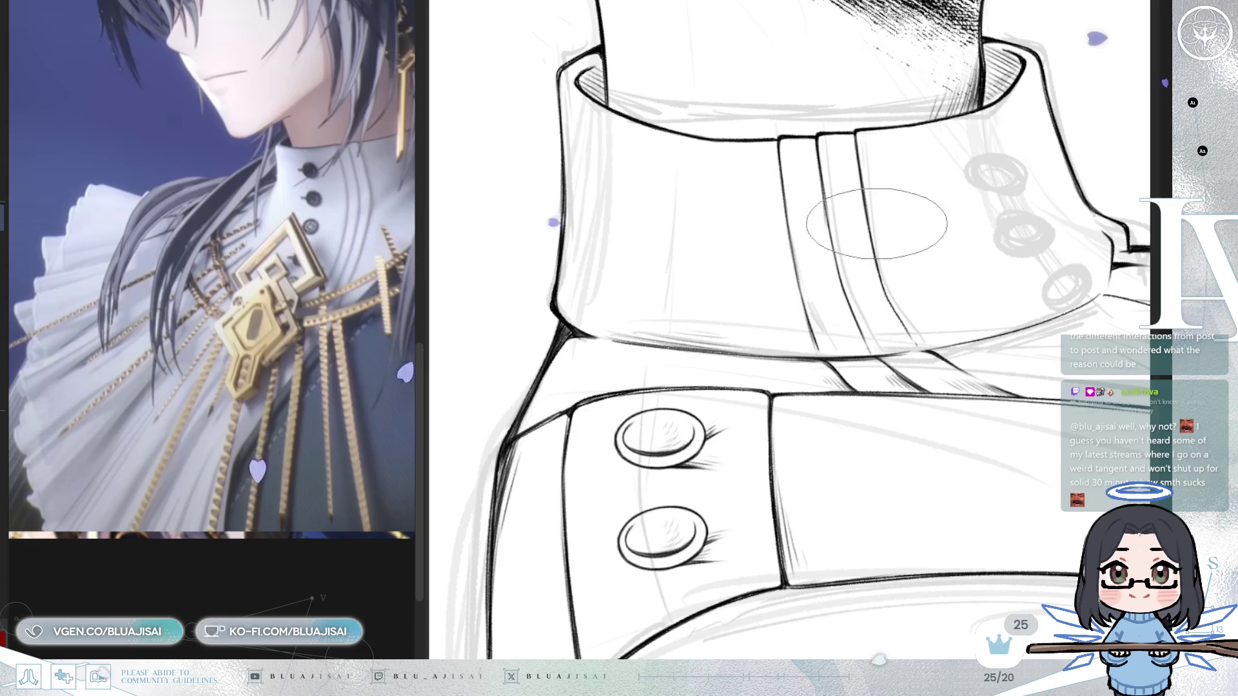
key(End)
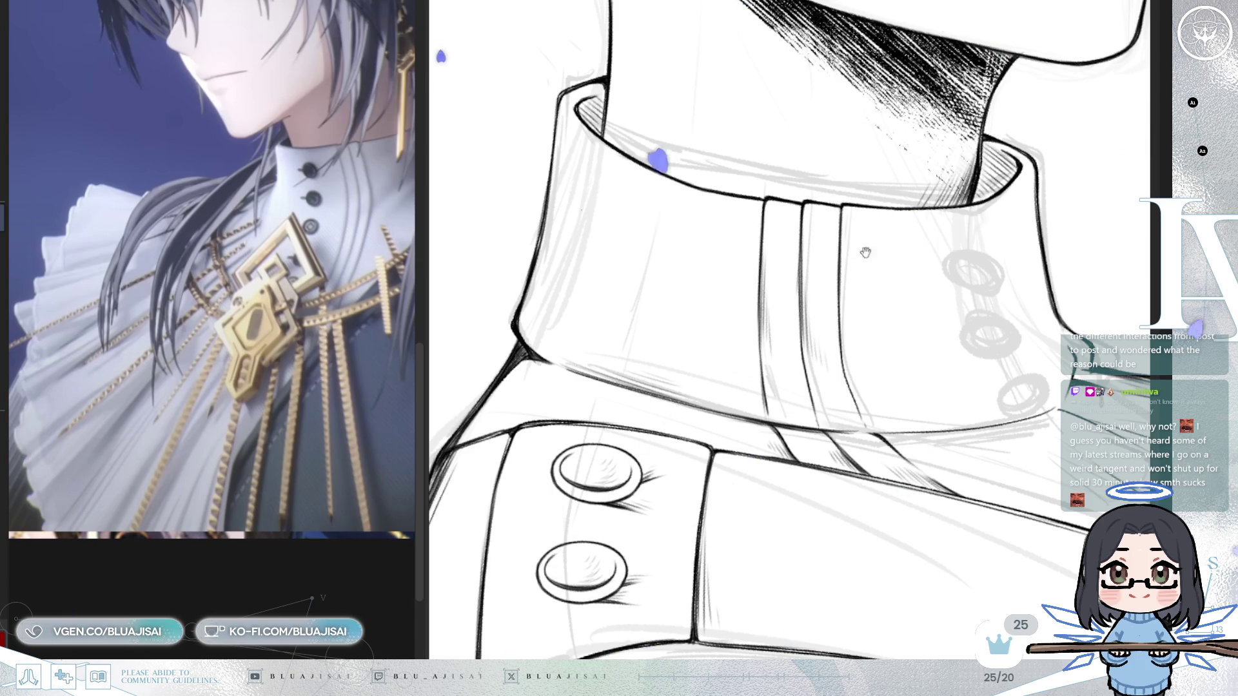
- Zoom in and out, then rotate the canvas back so the collar stands upright
scroll(871, 245, right, 1)
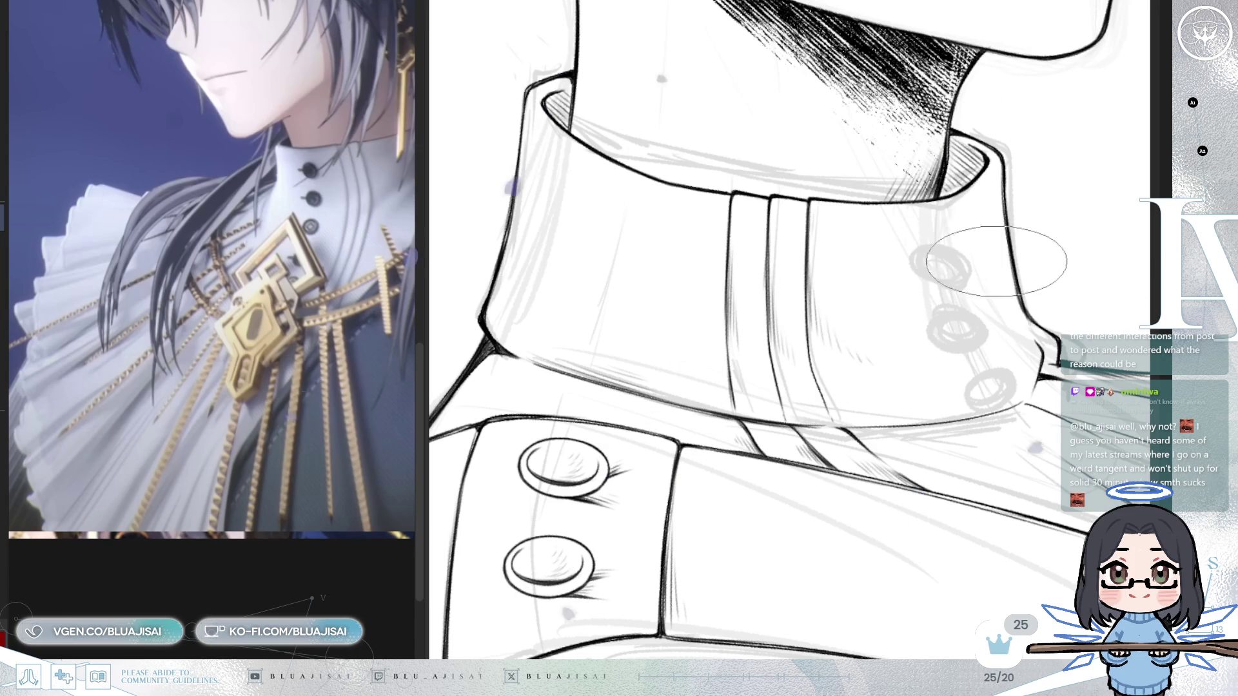
scroll(980, 258, down, 2)
scroll(995, 233, up, 2)
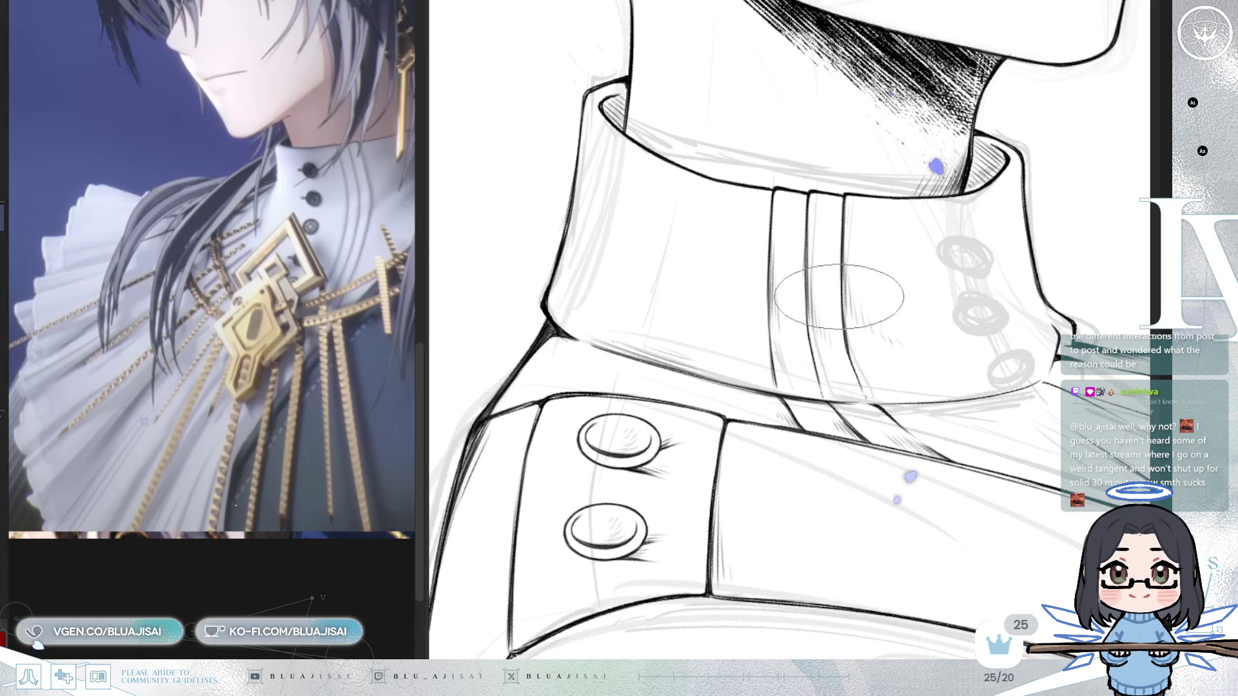
scroll(842, 315, up, 2)
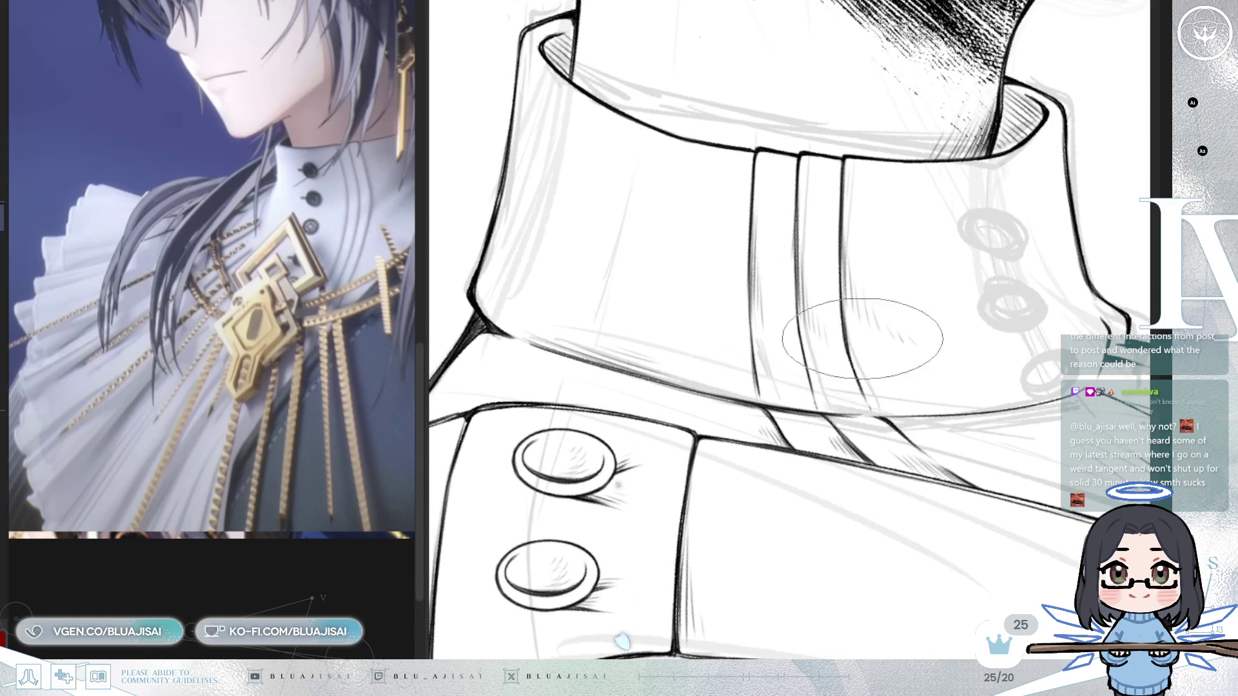
scroll(861, 353, down, 2)
scroll(903, 252, down, 1)
drag(892, 256, 714, 393)
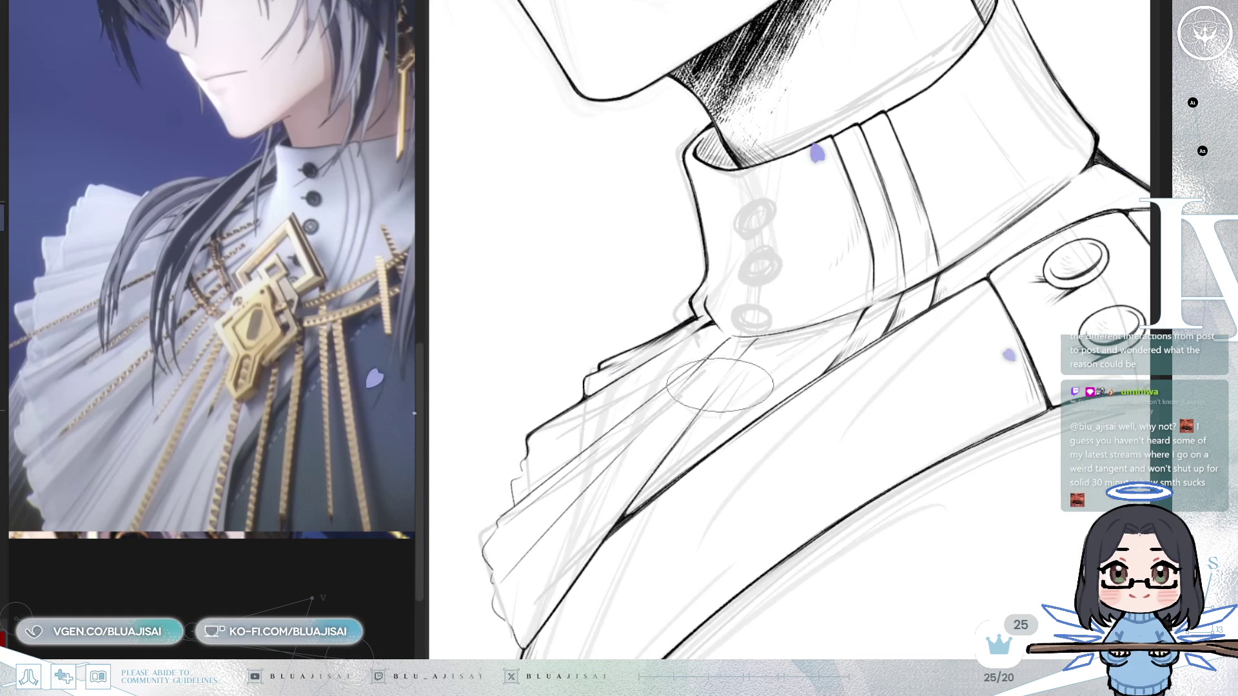
scroll(741, 348, up, 1)
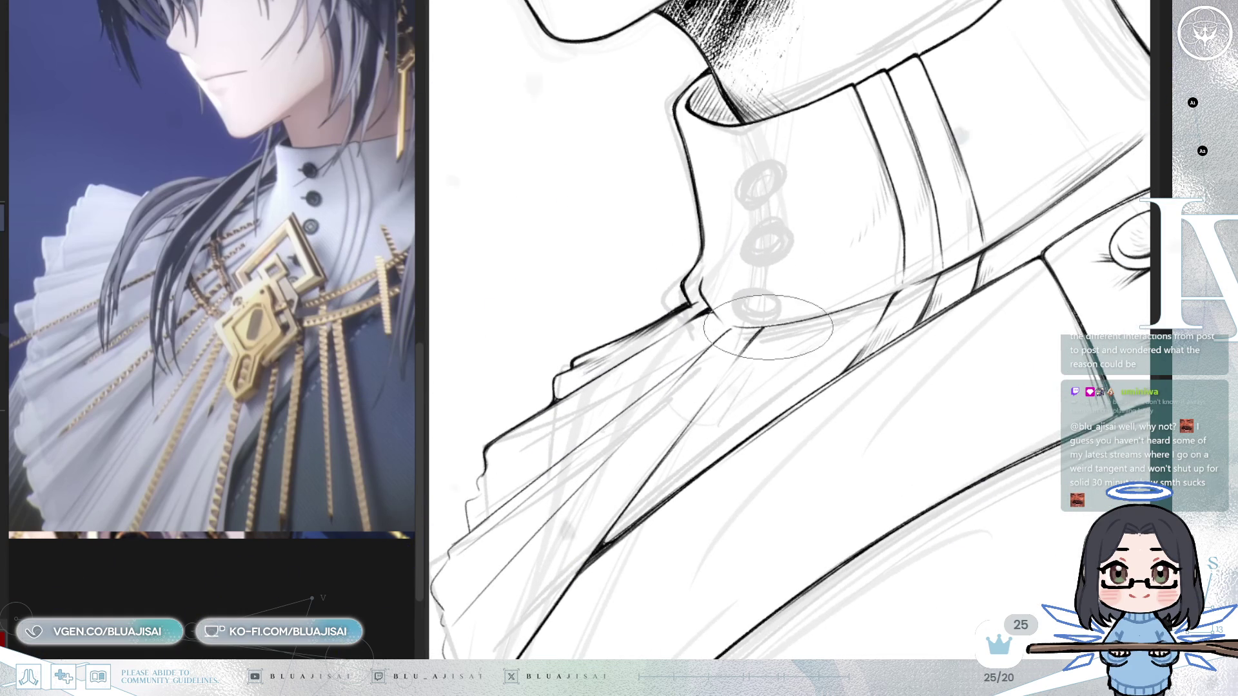